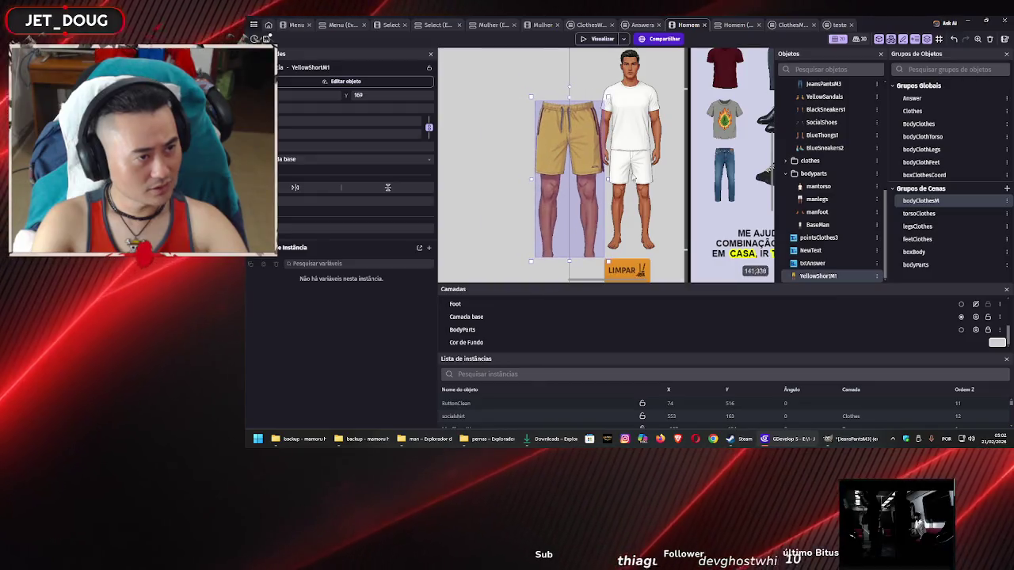
Step: Scale down the YellowShortM1 shorts using the corner resize handle
{"action": "mouse_move", "coordinate": [608, 97]}
{"action": "left_mouse_down"}
{"action": "mouse_move", "coordinate": [573, 164]}
{"action": "mouse_move", "coordinate": [639, 170]}
{"action": "left_mouse_up"}
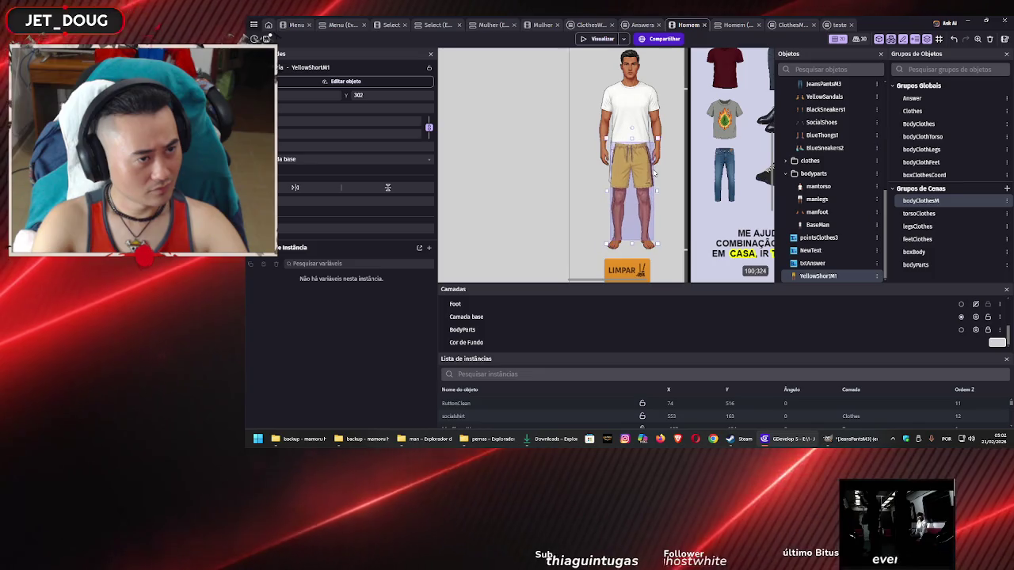
{"action": "scroll", "coordinate": [657, 187], "scroll_direction": "up", "scroll_amount": 1}
{"action": "scroll", "coordinate": [657, 187], "scroll_direction": "up", "scroll_amount": 1}
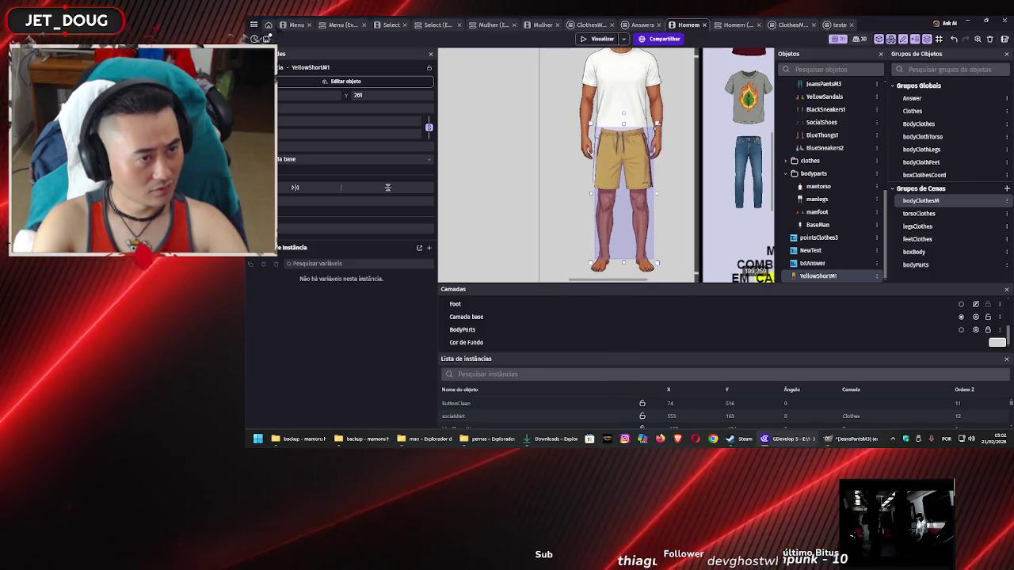
Step: Position the shorts over the male model's hips and upper legs, ending at Y 250
{"action": "left_click_drag", "start_coordinate": [637, 163], "coordinate": [634, 165]}
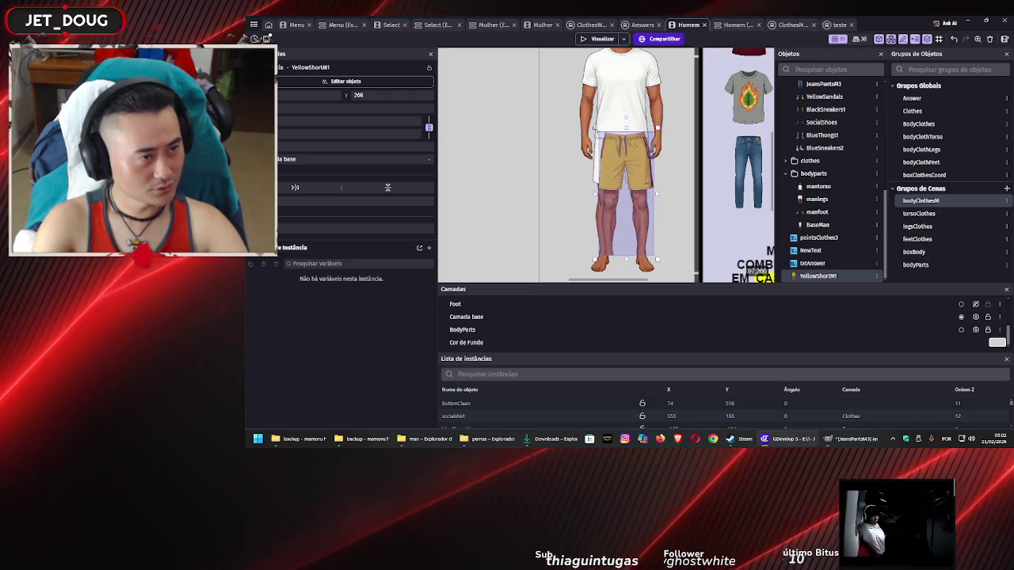
{"action": "left_click_drag", "start_coordinate": [594, 131], "coordinate": [592, 127]}
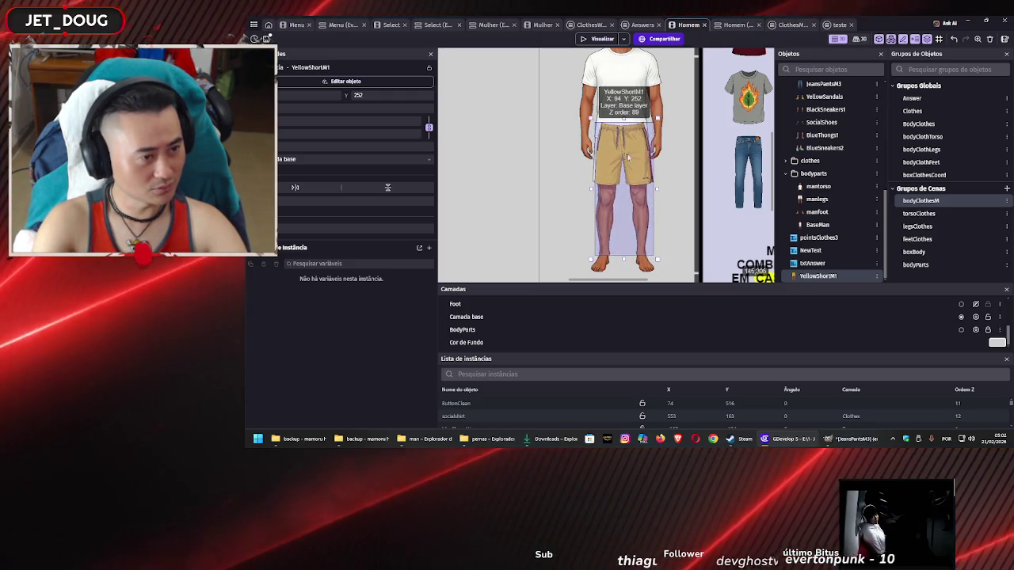
{"action": "left_click_drag", "start_coordinate": [637, 159], "coordinate": [658, 186]}
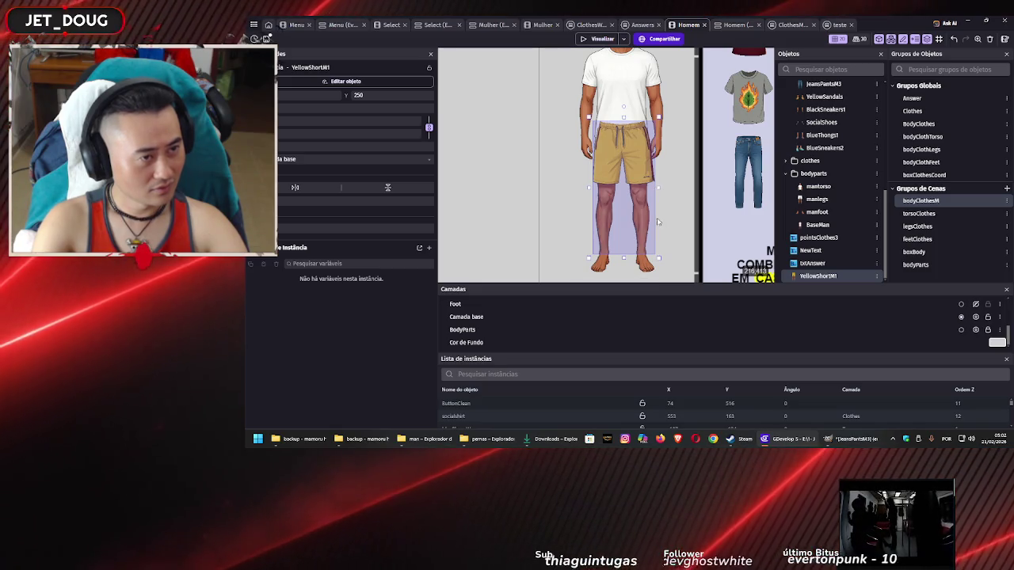
{"action": "scroll", "coordinate": [657, 222], "scroll_direction": "up", "scroll_amount": 3}
{"action": "scroll", "coordinate": [654, 213], "scroll_direction": "up", "scroll_amount": 1}
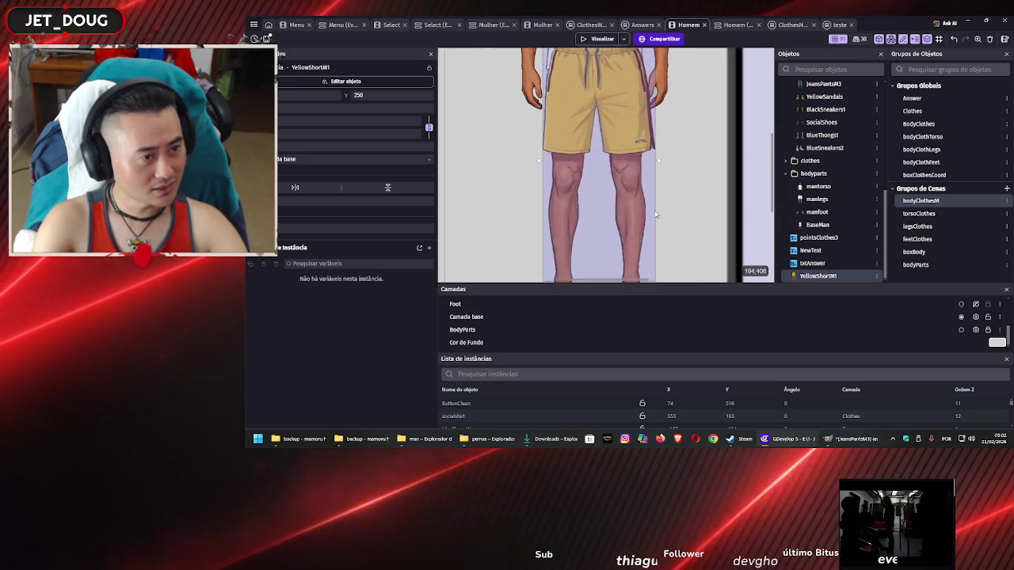
{"action": "scroll", "coordinate": [670, 214], "scroll_direction": "down", "scroll_amount": 2}
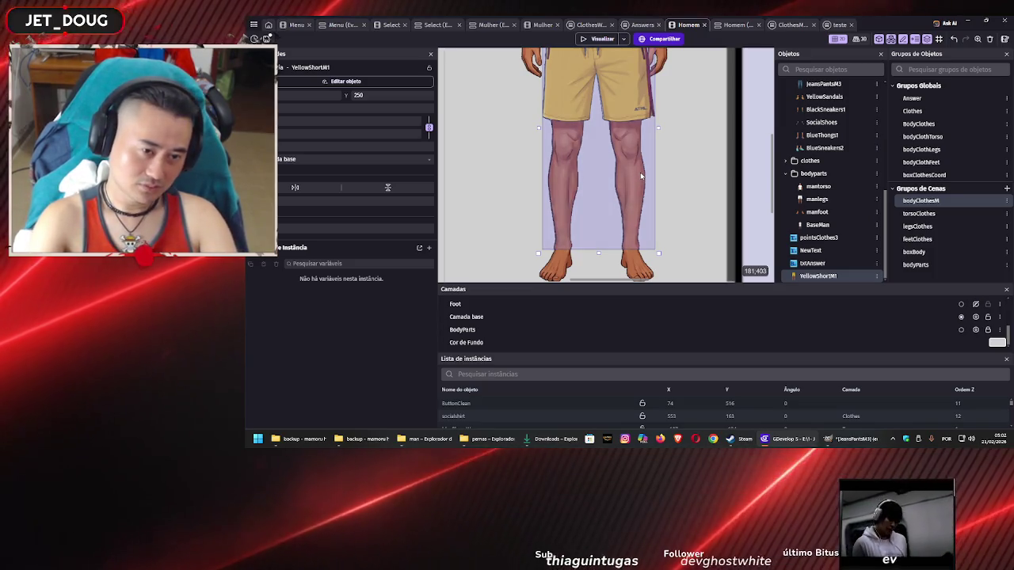
{"action": "scroll", "coordinate": [675, 129], "scroll_direction": "up", "scroll_amount": 1}
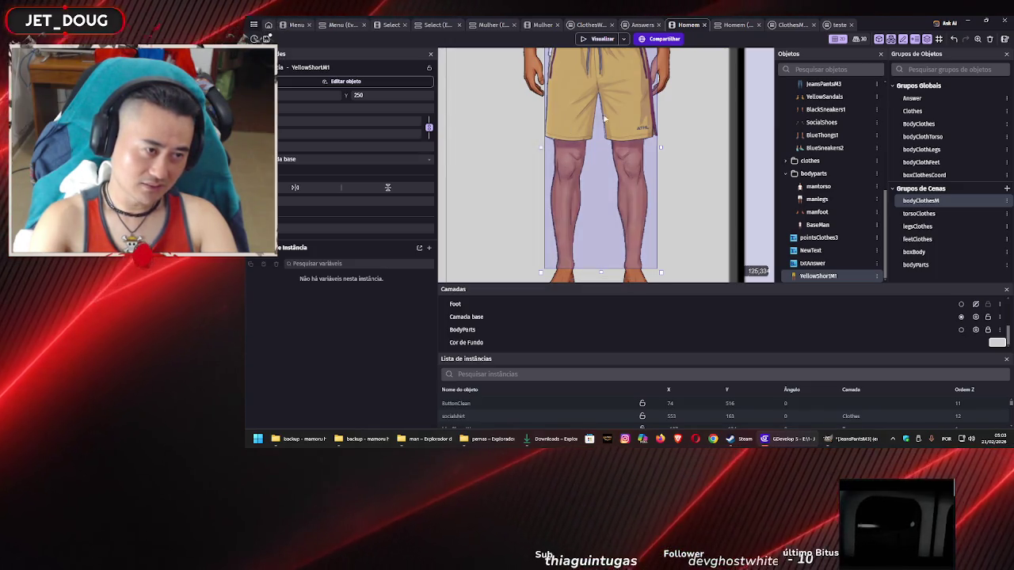
{"action": "scroll", "coordinate": [702, 134], "scroll_direction": "up", "scroll_amount": 5}
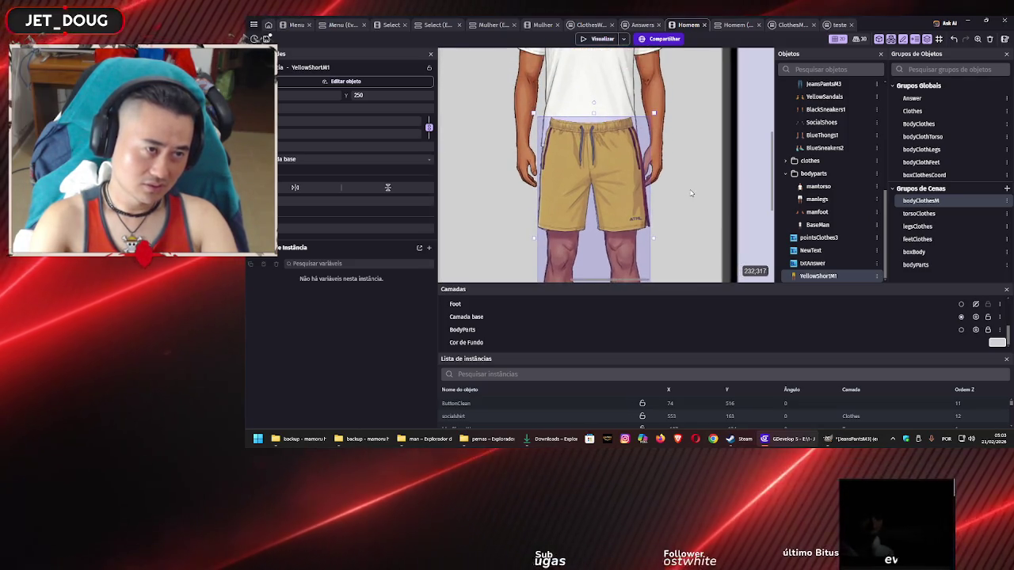
{"action": "scroll", "coordinate": [690, 192], "scroll_direction": "down", "scroll_amount": 5}
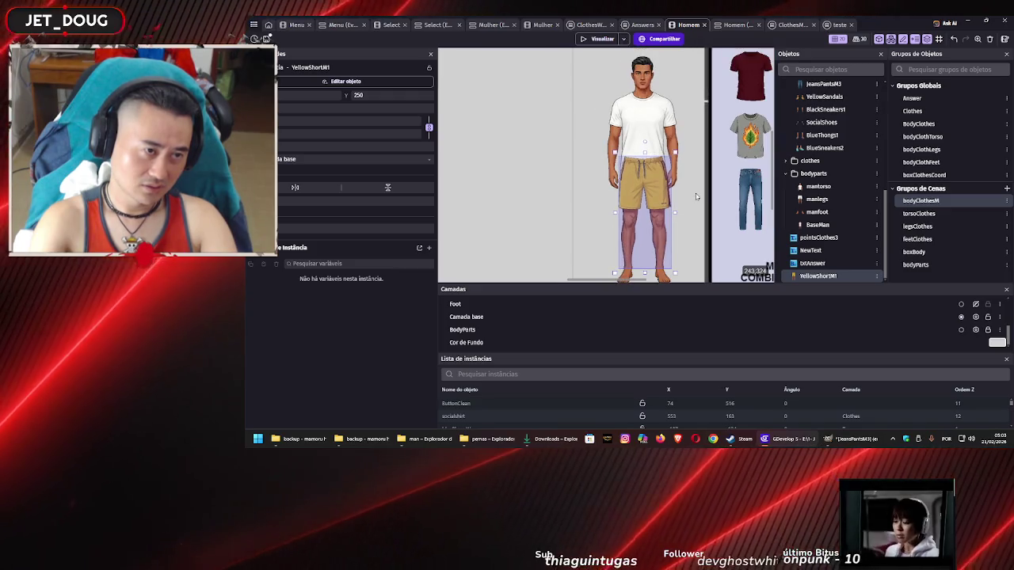
{"action": "scroll", "coordinate": [690, 192], "scroll_direction": "down", "scroll_amount": 3}
{"action": "scroll", "coordinate": [660, 129], "scroll_direction": "up", "scroll_amount": 2}
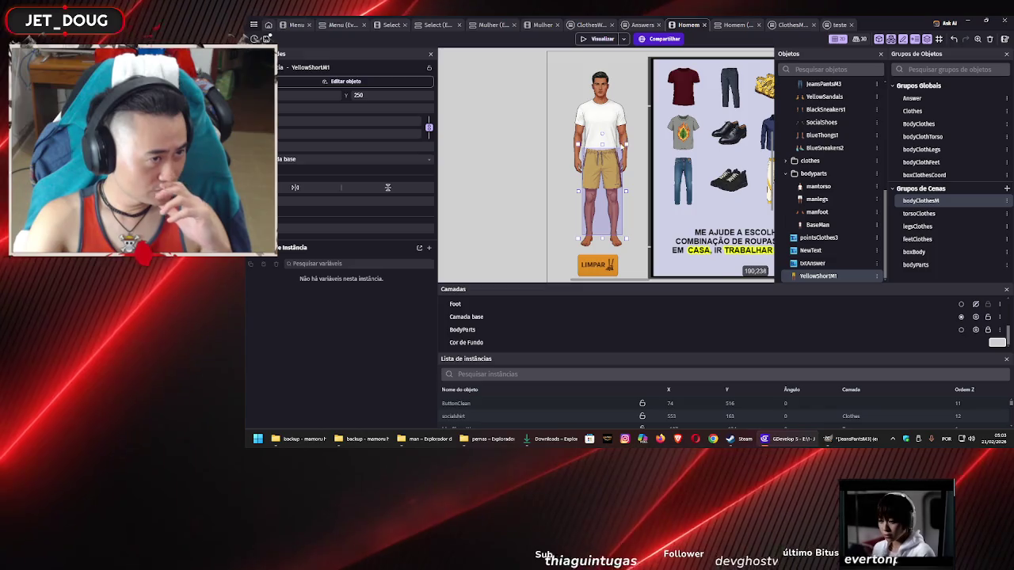
{"action": "scroll", "coordinate": [602, 166], "scroll_direction": "up", "scroll_amount": 3}
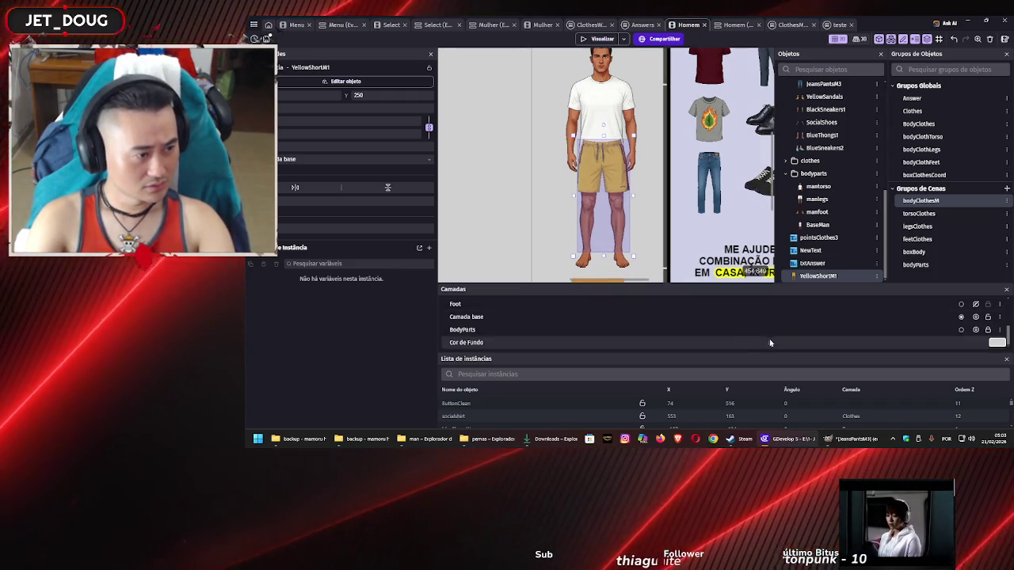
{"action": "scroll", "coordinate": [966, 313], "scroll_direction": "up", "scroll_amount": 3}
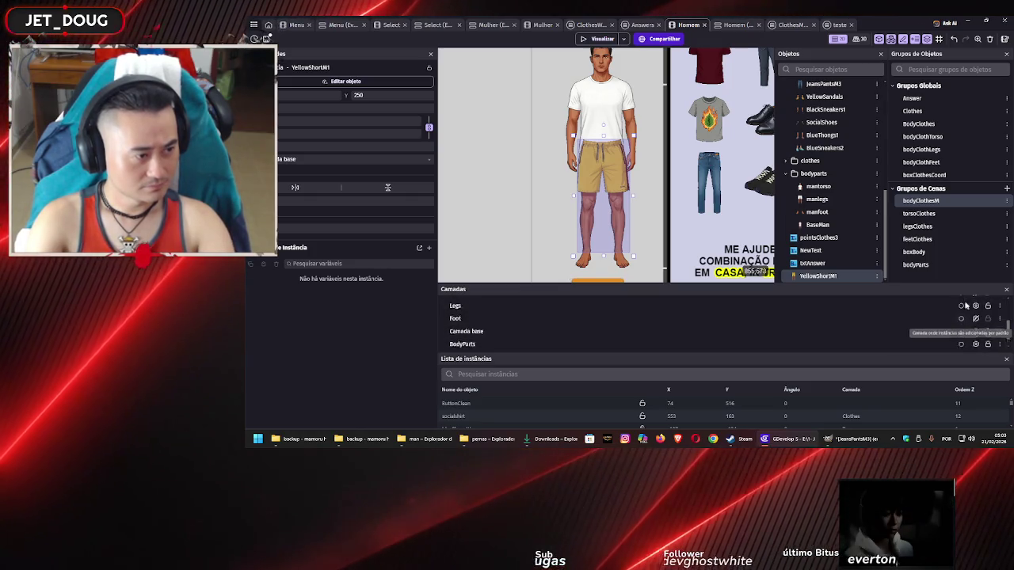
{"action": "left_click", "coordinate": [976, 319]}
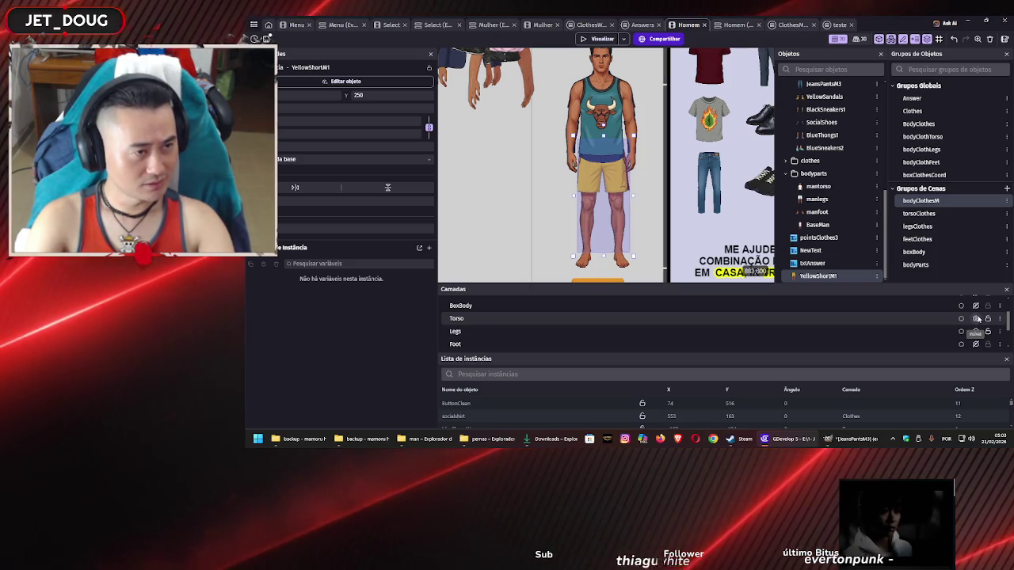
{"action": "left_click", "coordinate": [977, 318]}
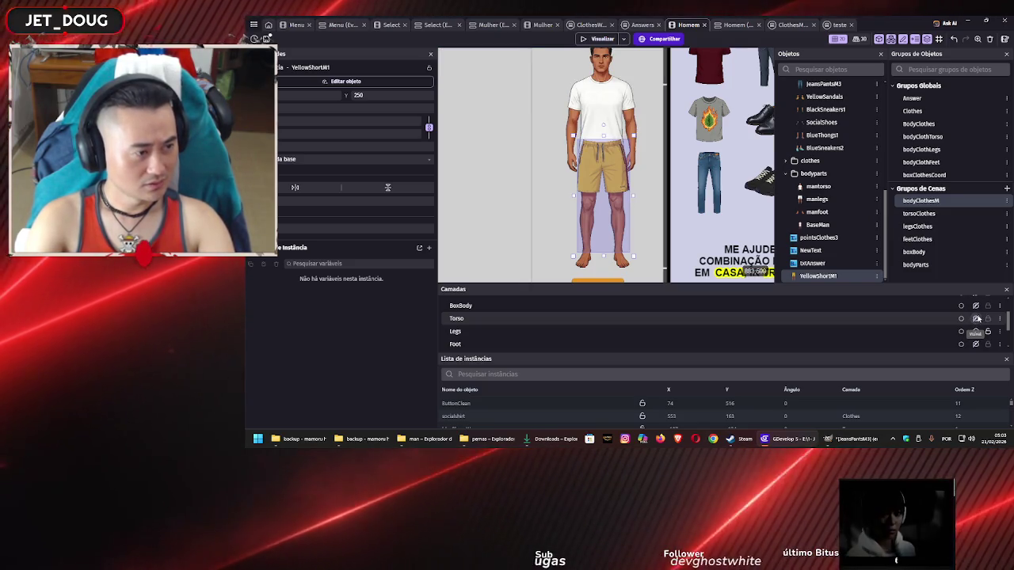
{"action": "left_click", "coordinate": [588, 81]}
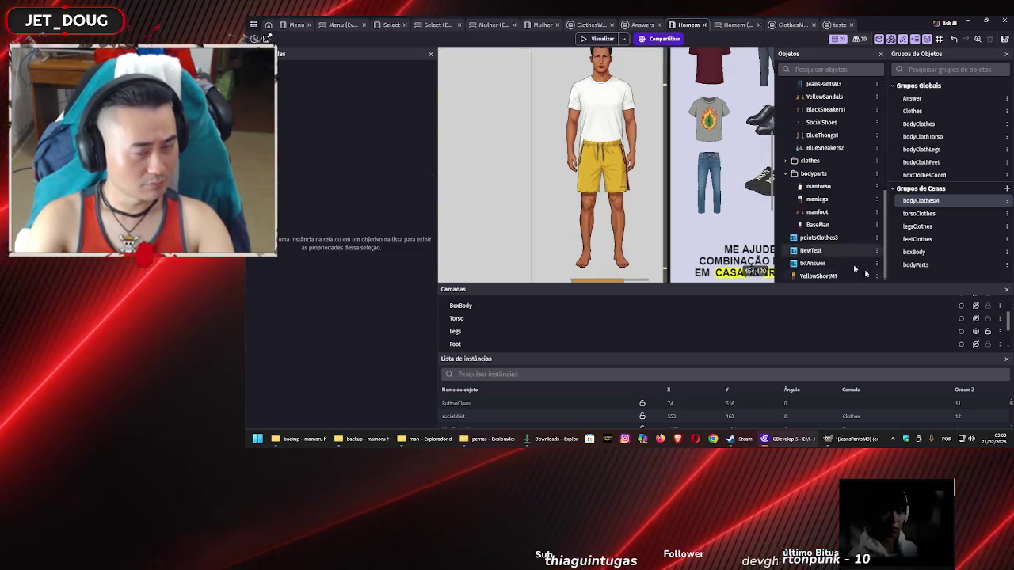
{"action": "scroll", "coordinate": [974, 336], "scroll_direction": "down", "scroll_amount": 3}
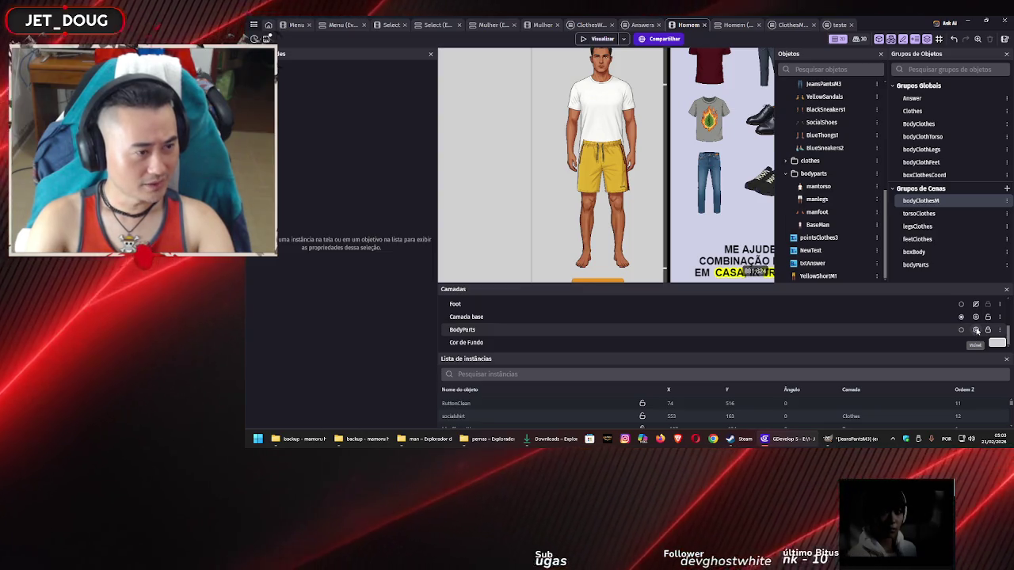
{"action": "left_click", "coordinate": [976, 329]}
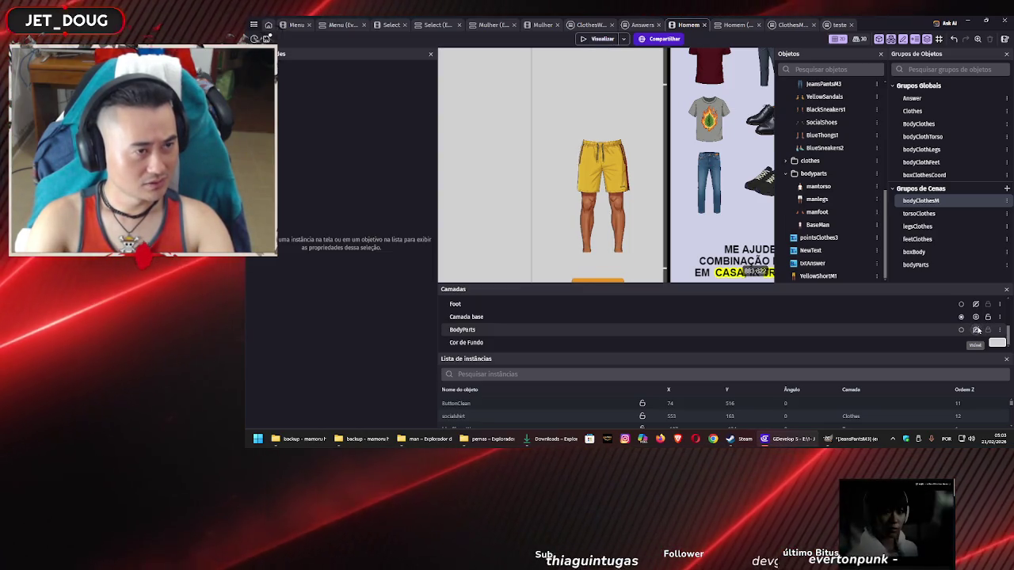
{"action": "left_click", "coordinate": [976, 329]}
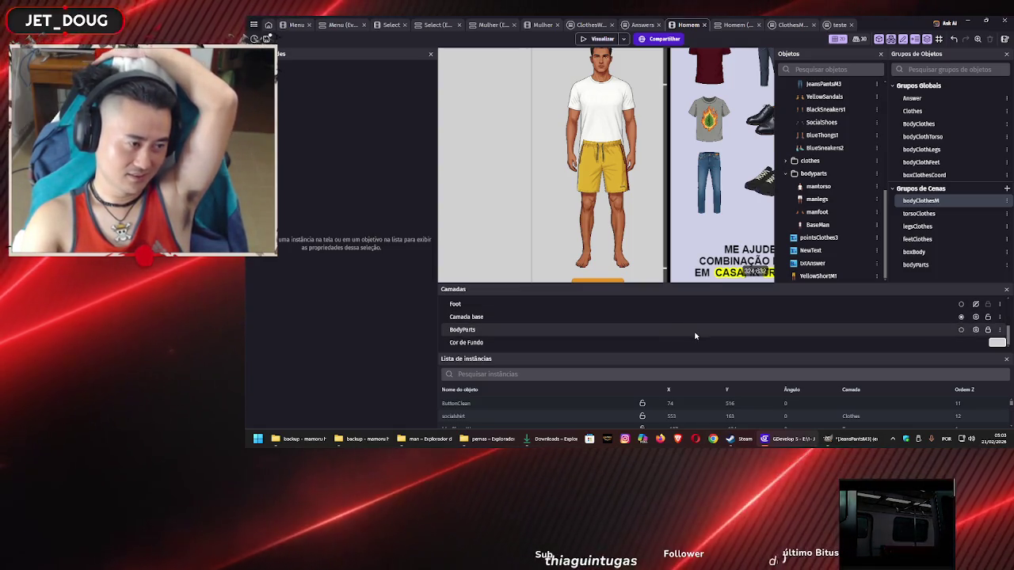
Step: Select the BodyParts layer in the Layers panel to view its lighting settings
{"action": "scroll", "coordinate": [695, 332], "scroll_direction": "up", "scroll_amount": 5}
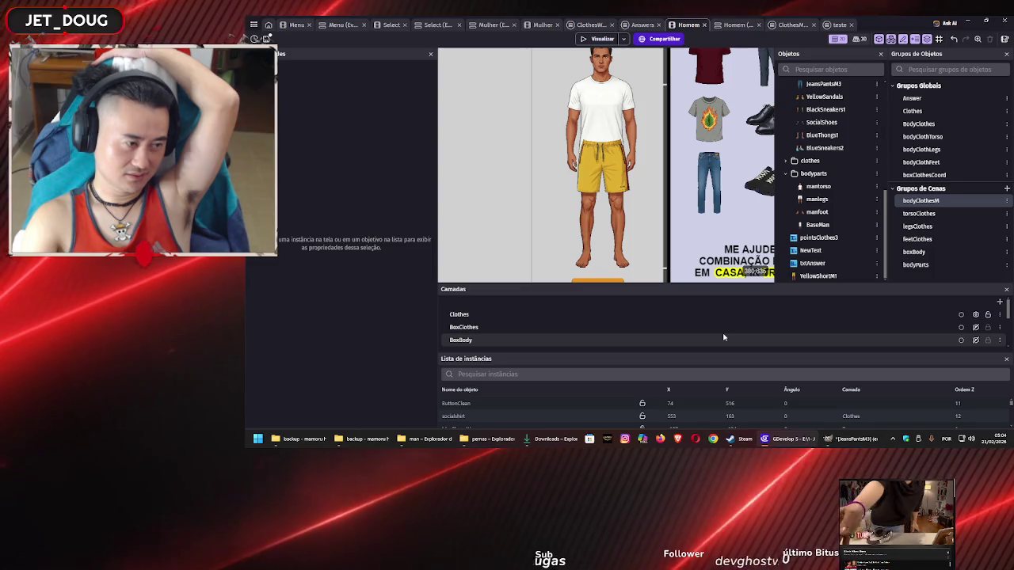
{"action": "scroll", "coordinate": [722, 338], "scroll_direction": "down", "scroll_amount": 3}
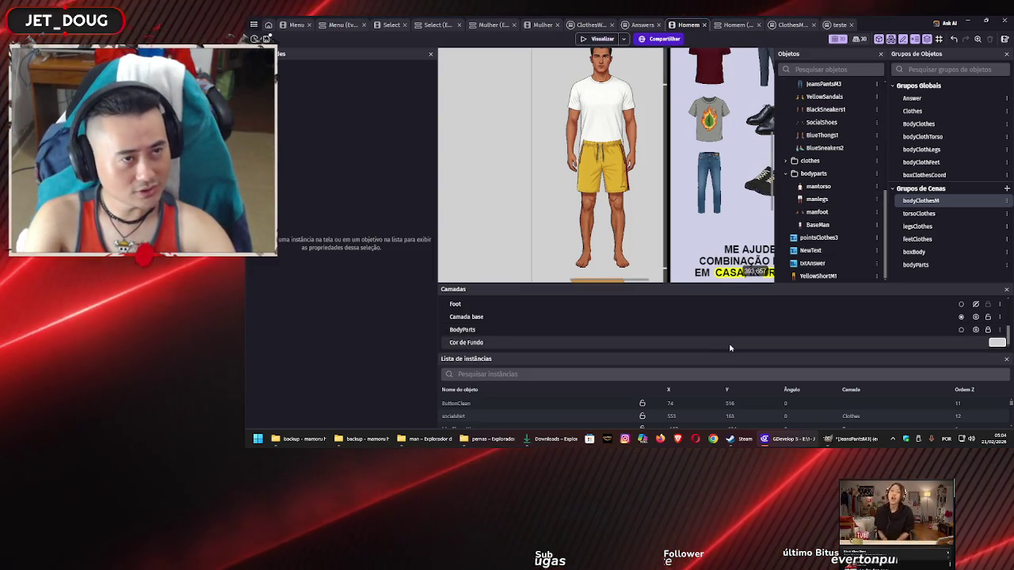
{"action": "left_click", "coordinate": [757, 334]}
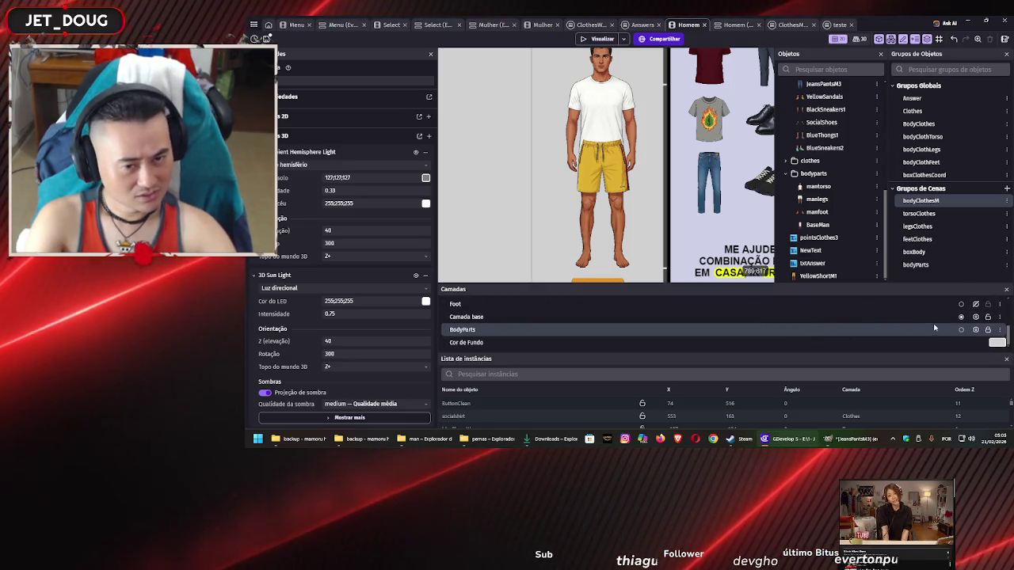
{"action": "right_click", "coordinate": [923, 339]}
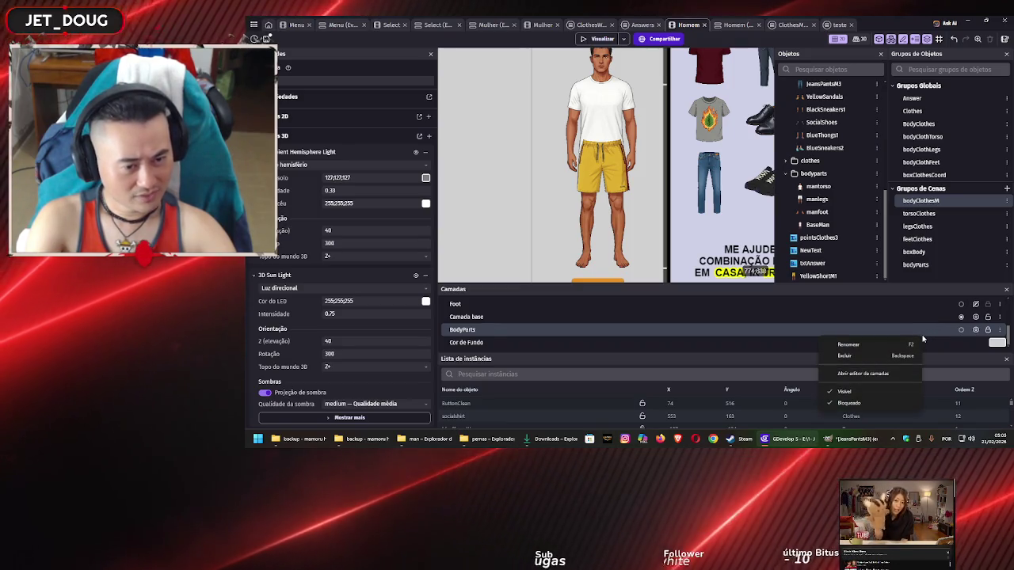
{"action": "left_click", "coordinate": [871, 373]}
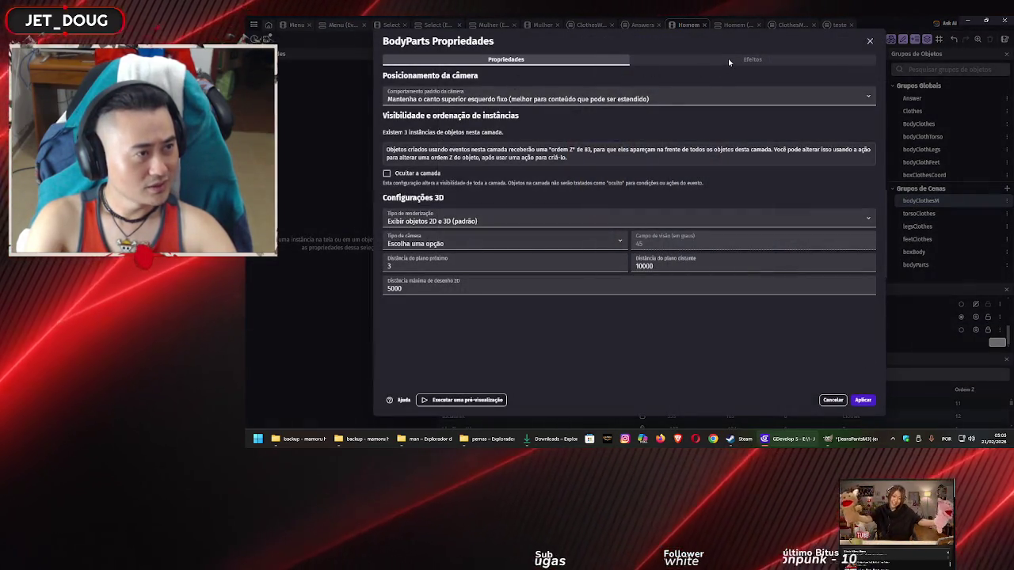
{"action": "left_click", "coordinate": [656, 99]}
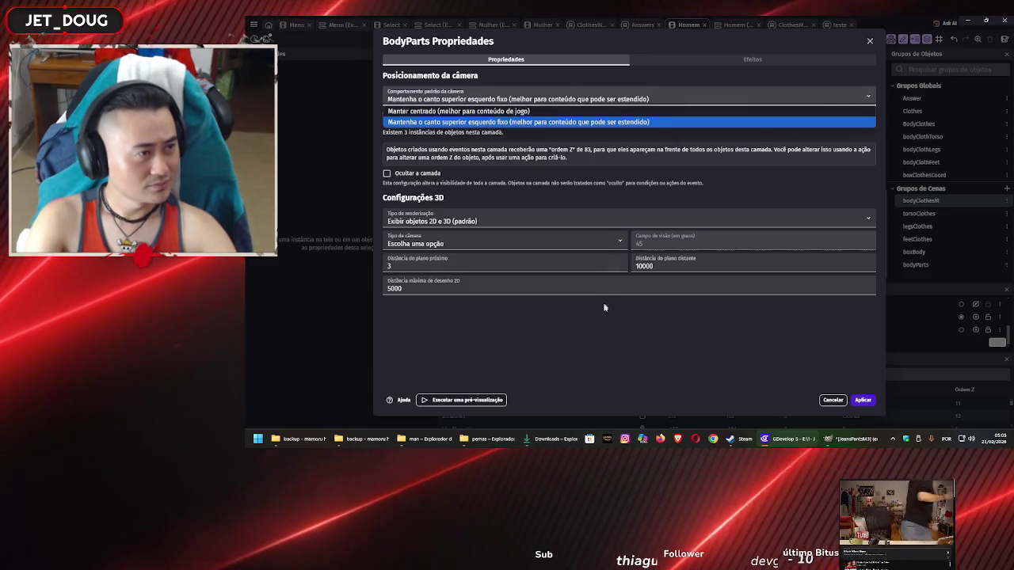
{"action": "left_click", "coordinate": [657, 121]}
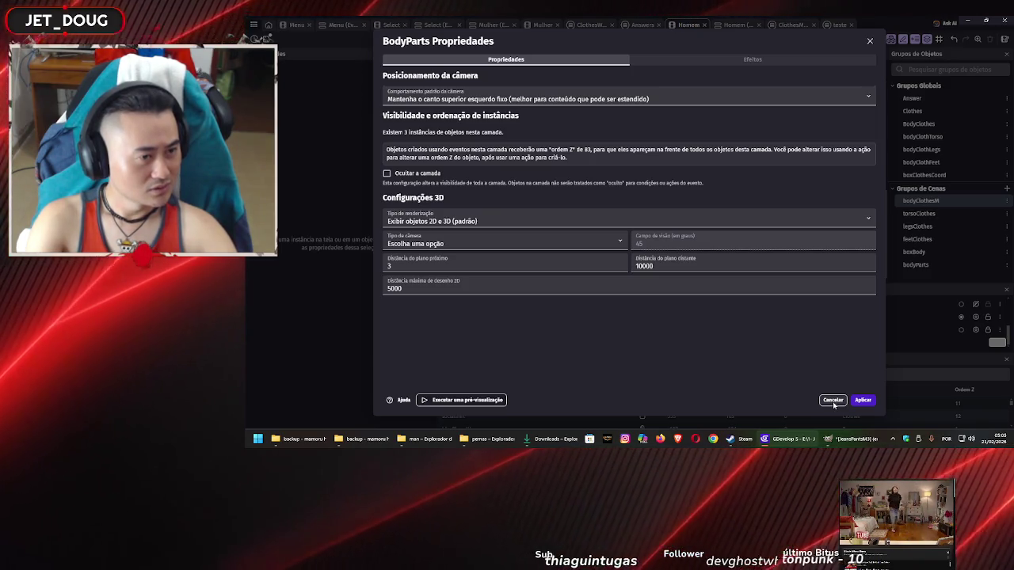
{"action": "left_click", "coordinate": [609, 244]}
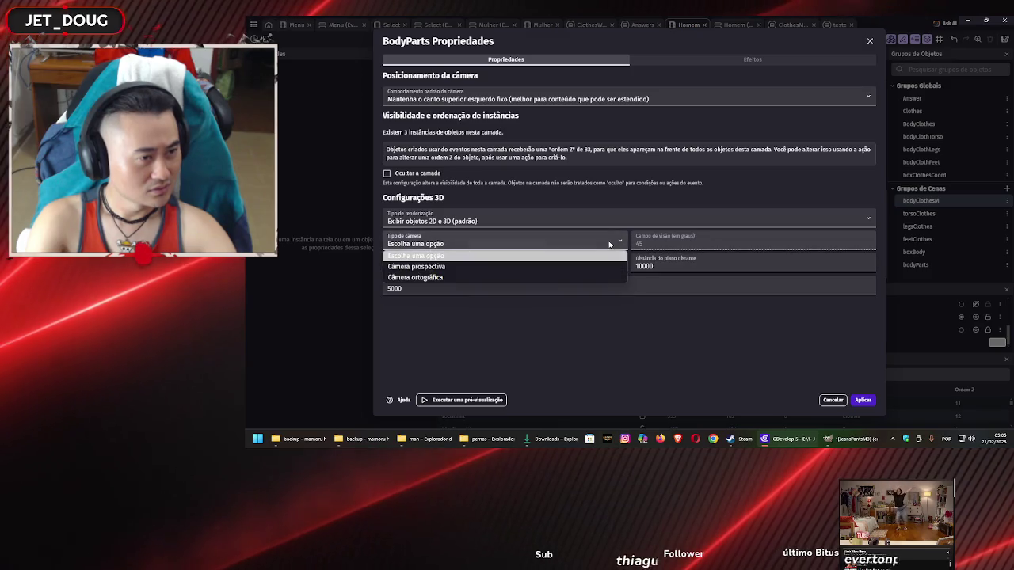
{"action": "left_click", "coordinate": [609, 244]}
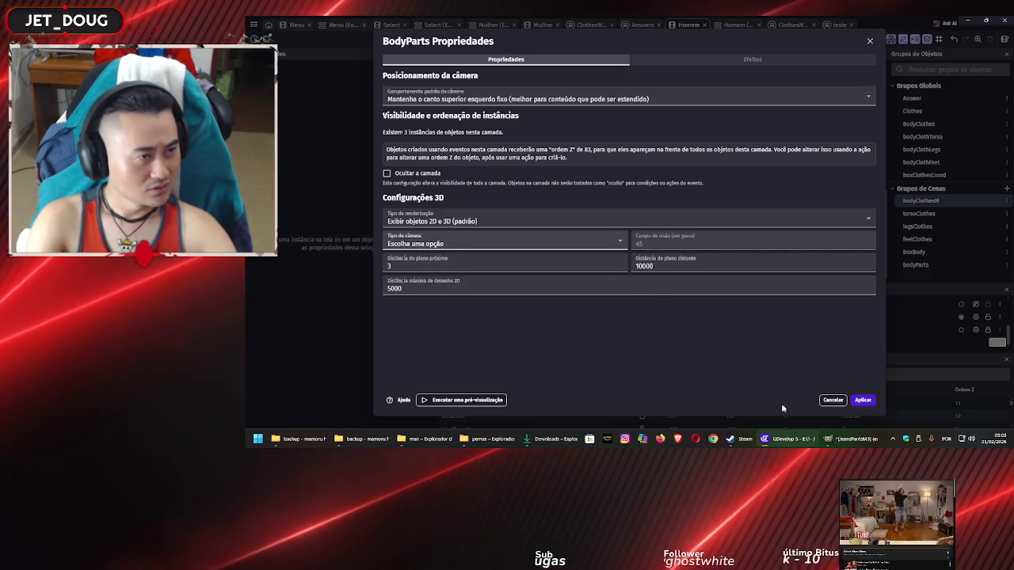
{"action": "left_click", "coordinate": [827, 400]}
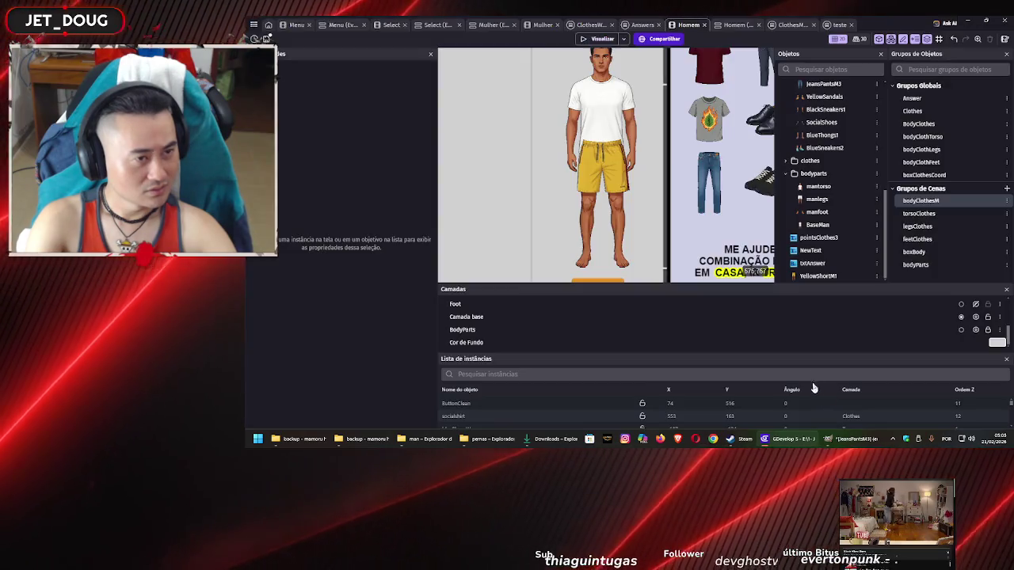
{"action": "scroll", "coordinate": [787, 332], "scroll_direction": "up", "scroll_amount": 5}
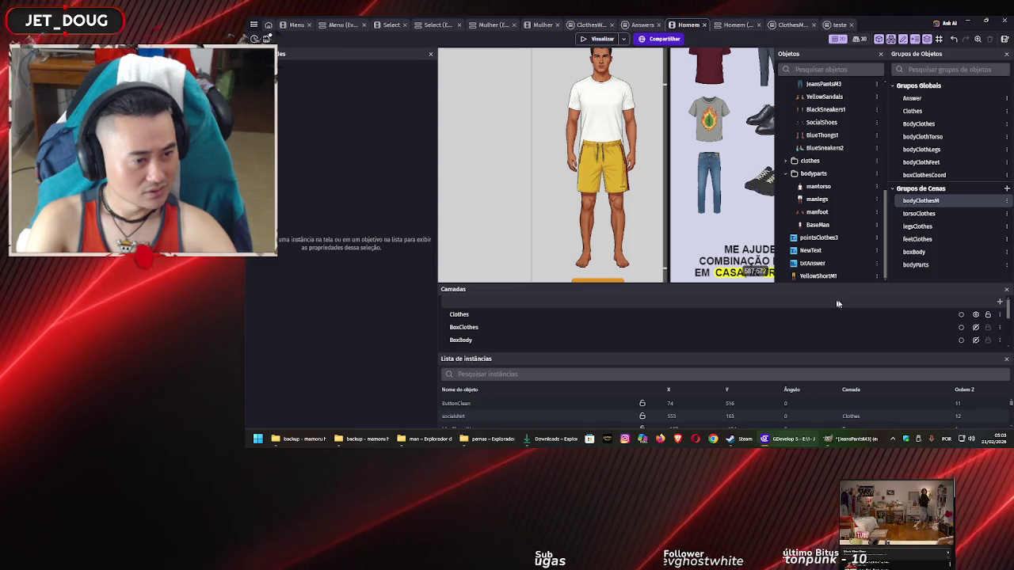
{"action": "left_click", "coordinate": [999, 305]}
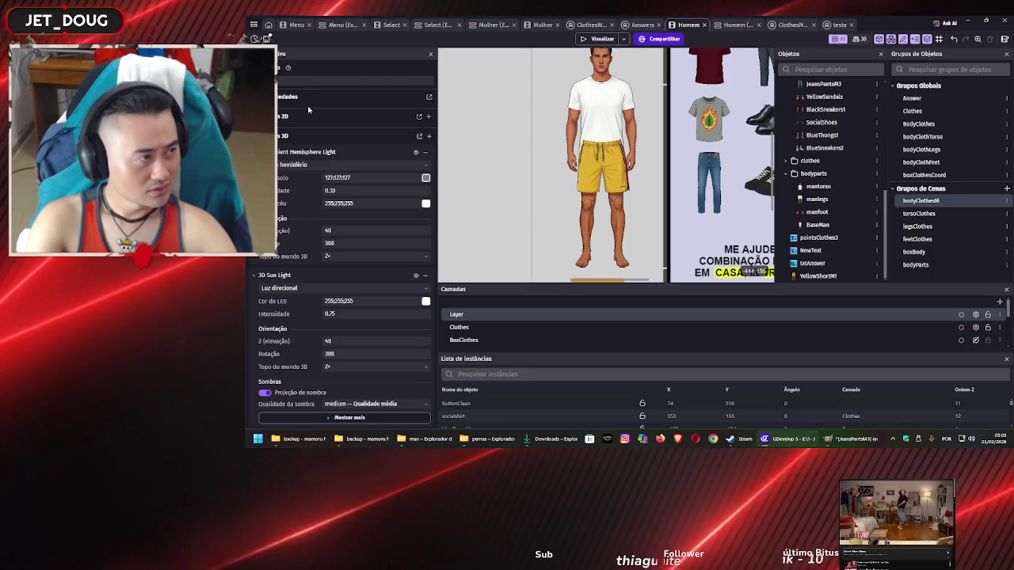
{"action": "double_click", "coordinate": [458, 315]}
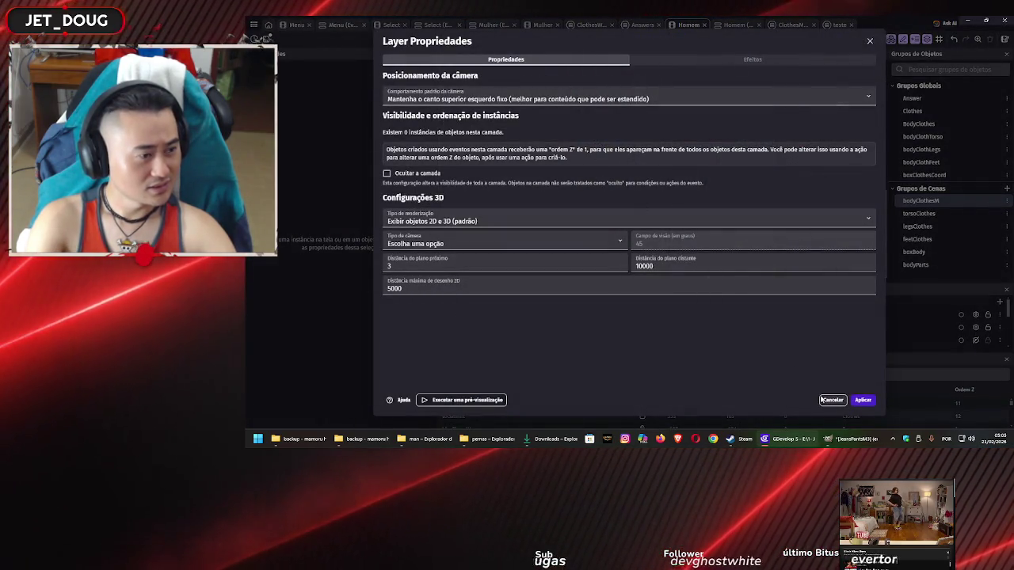
{"action": "left_click", "coordinate": [764, 62]}
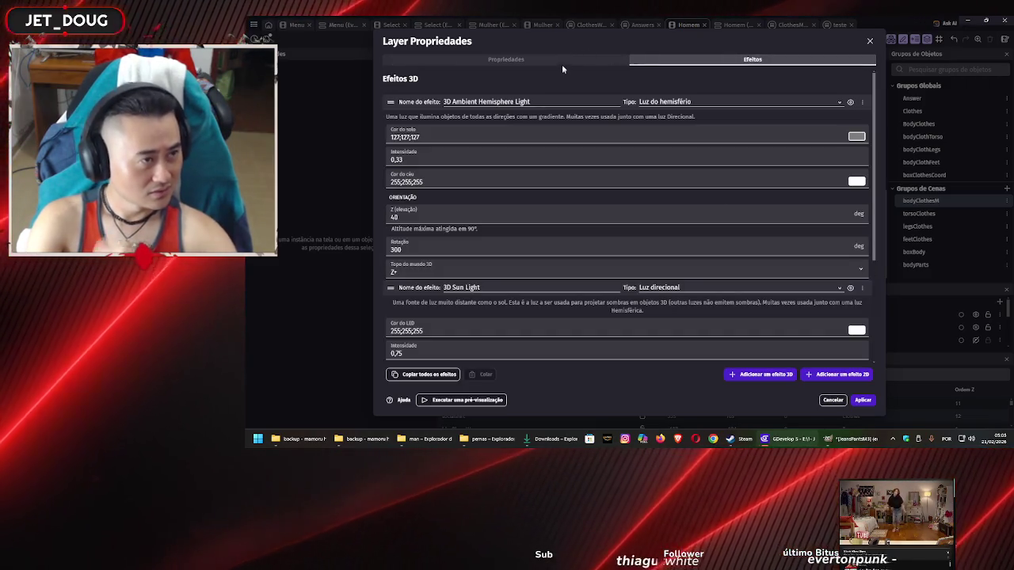
{"action": "left_click", "coordinate": [562, 63]}
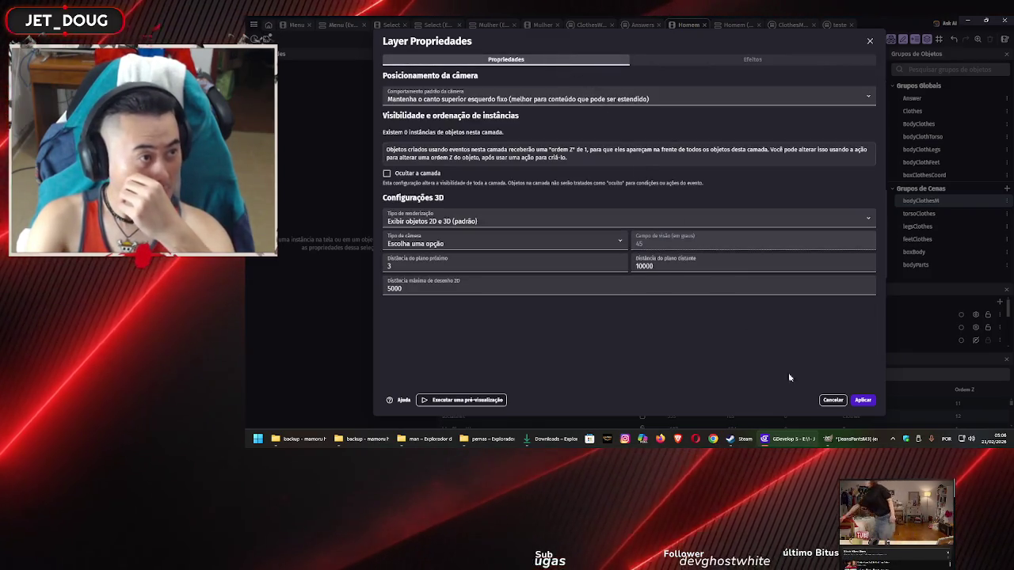
{"action": "left_click", "coordinate": [832, 399]}
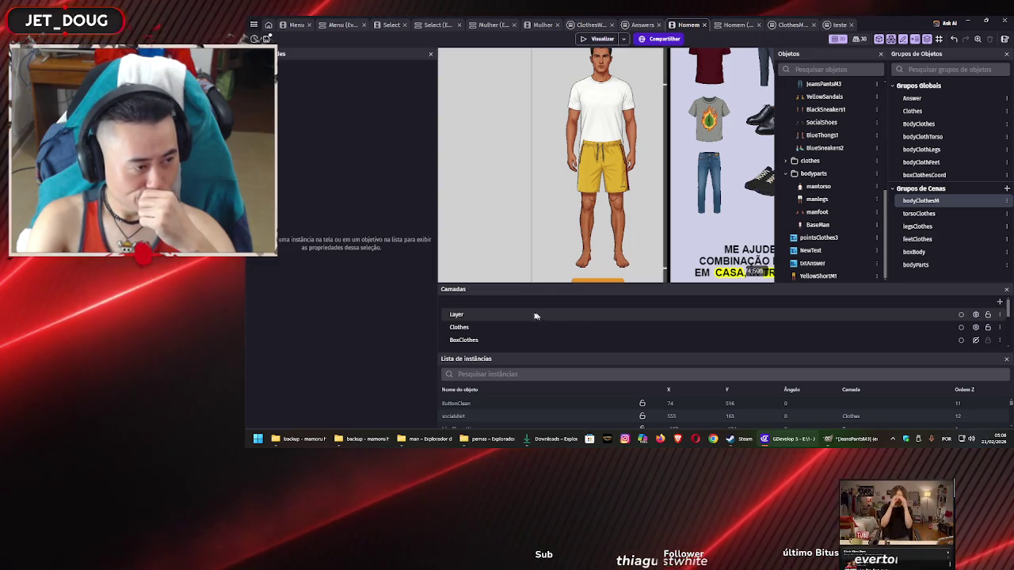
Step: Rename the Layer layer to BodyPartsTorso, correcting a typo on the second attempt
{"action": "right_click", "coordinate": [492, 319]}
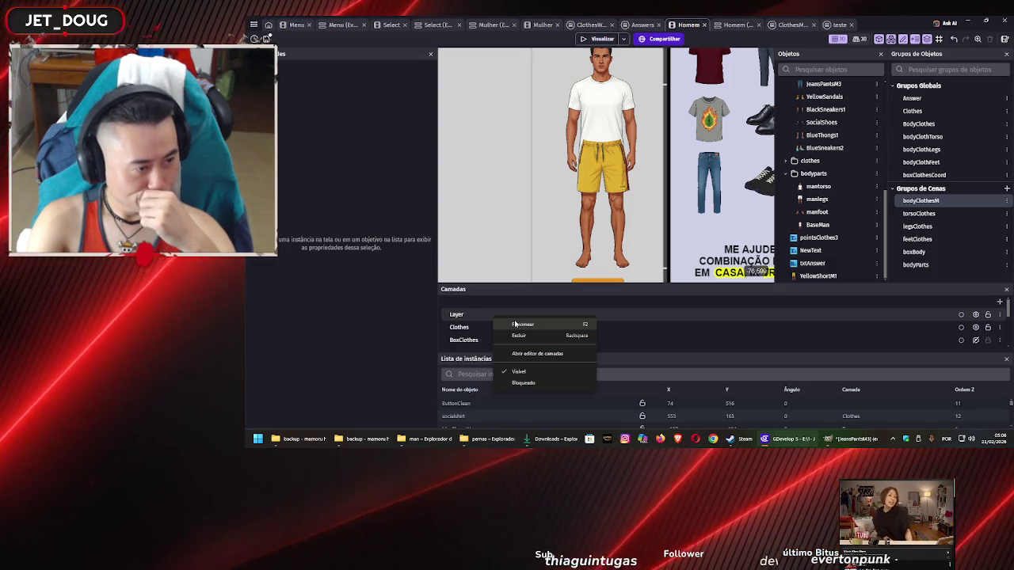
{"action": "left_click", "coordinate": [515, 324]}
{"action": "type", "text": "BodyPartsTo"}
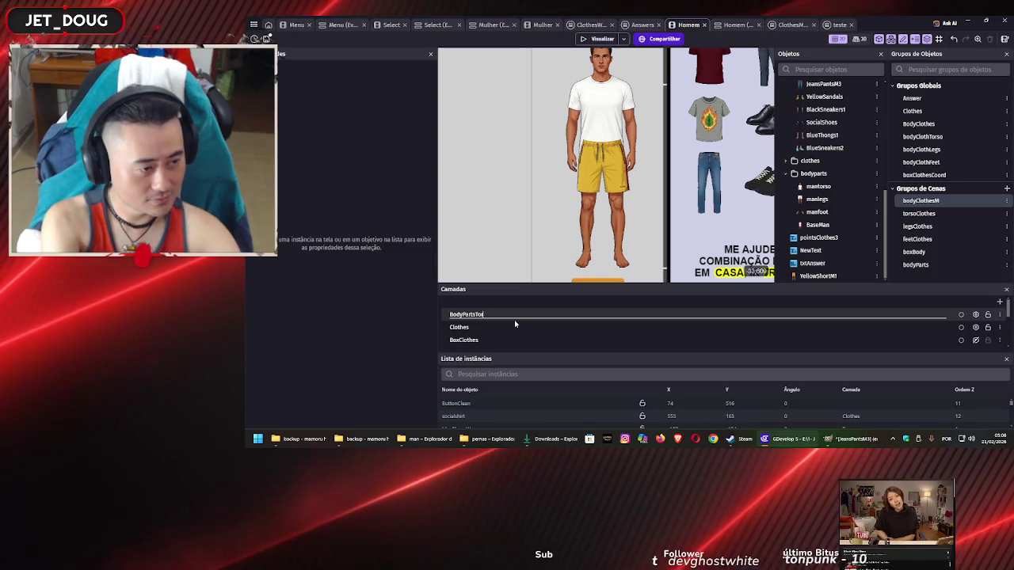
{"action": "type", "text": "rse"}
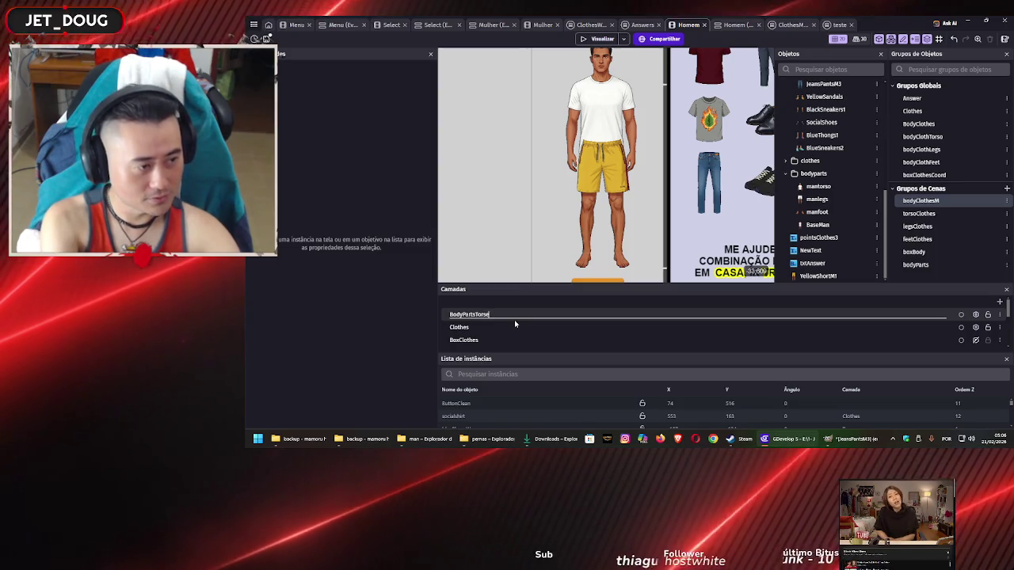
{"action": "key", "text": "Return"}
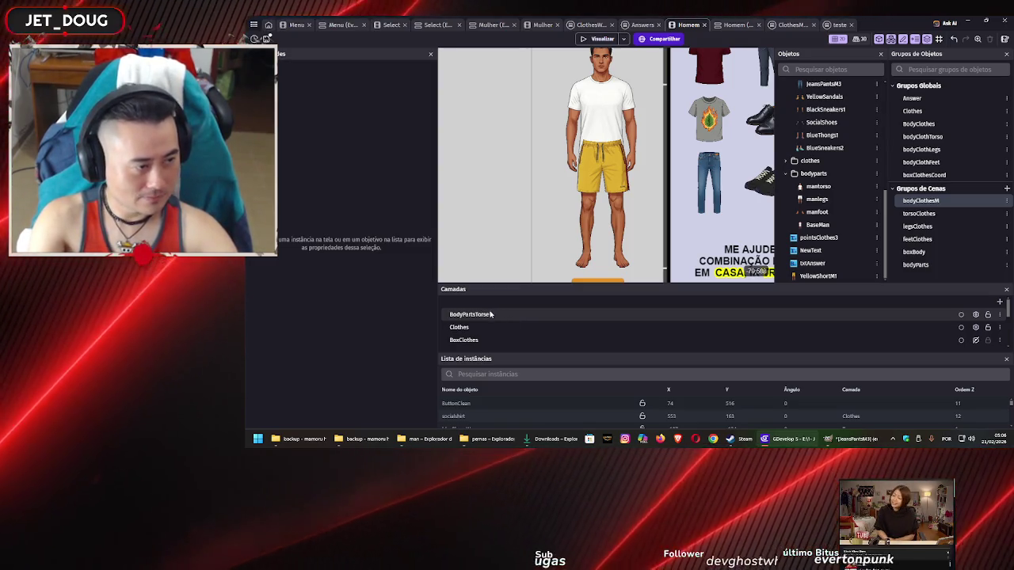
{"action": "right_click", "coordinate": [515, 324]}
{"action": "left_click", "coordinate": [521, 326]}
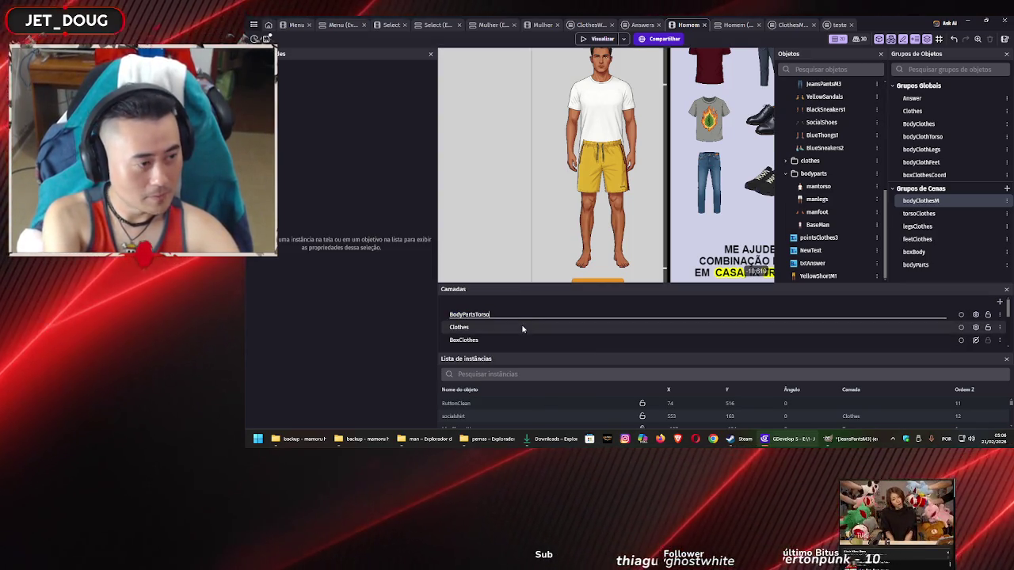
{"action": "key", "text": "Return"}
Step: Select the BodyParts layer, then select the man's torso in the scene
{"action": "scroll", "coordinate": [555, 318], "scroll_direction": "down", "scroll_amount": 2}
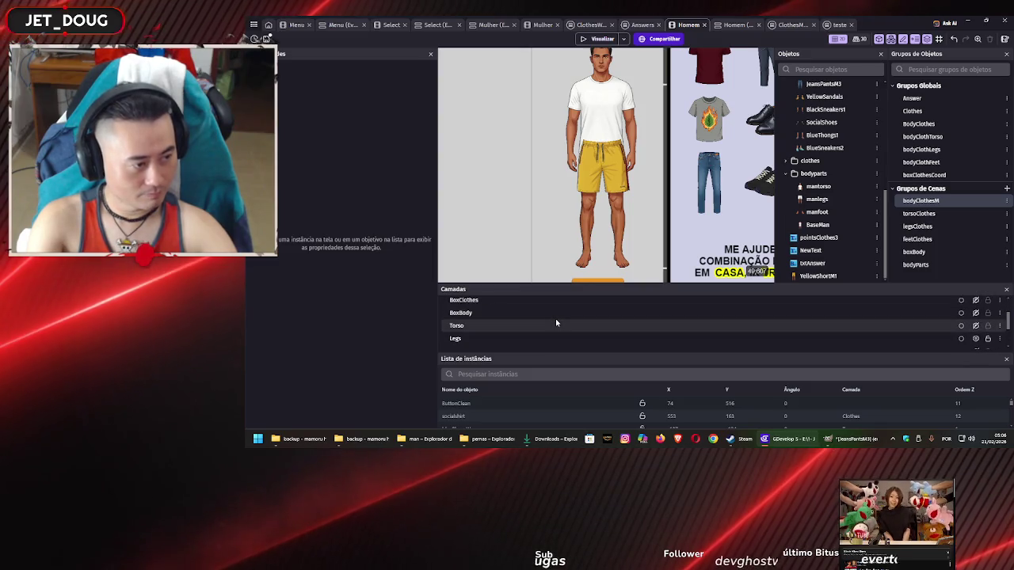
{"action": "scroll", "coordinate": [556, 323], "scroll_direction": "down", "scroll_amount": 2}
{"action": "left_click", "coordinate": [555, 324]}
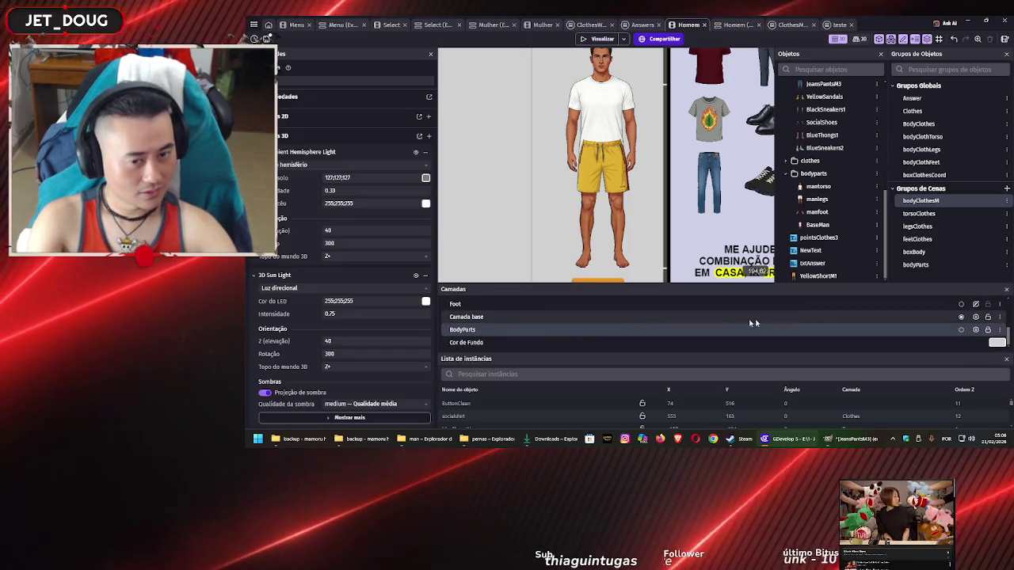
{"action": "left_click", "coordinate": [595, 127]}
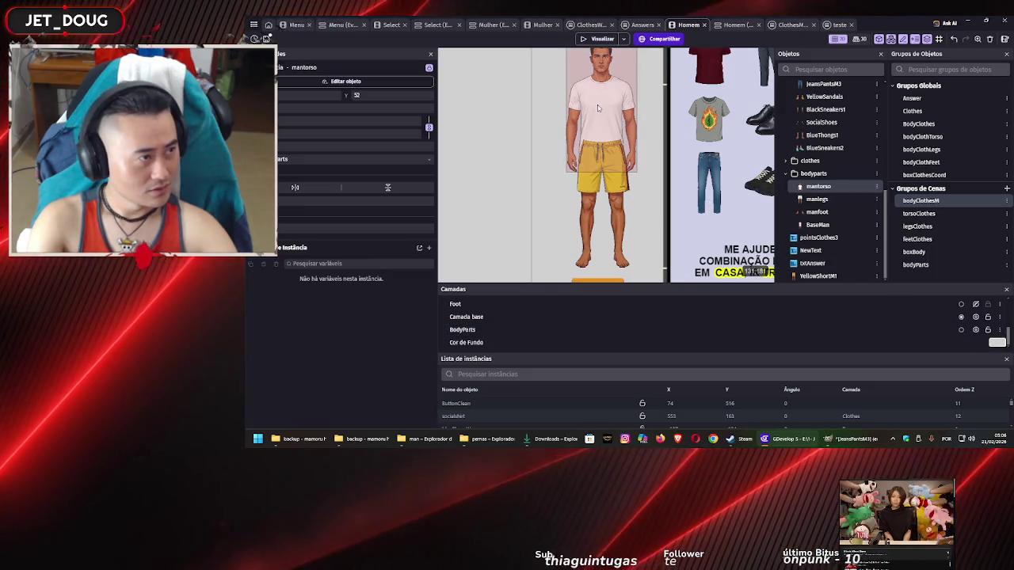
Step: Put the torso on the BodyPartsTorso layer and reposition that layer in the stack
{"action": "left_click", "coordinate": [348, 159]}
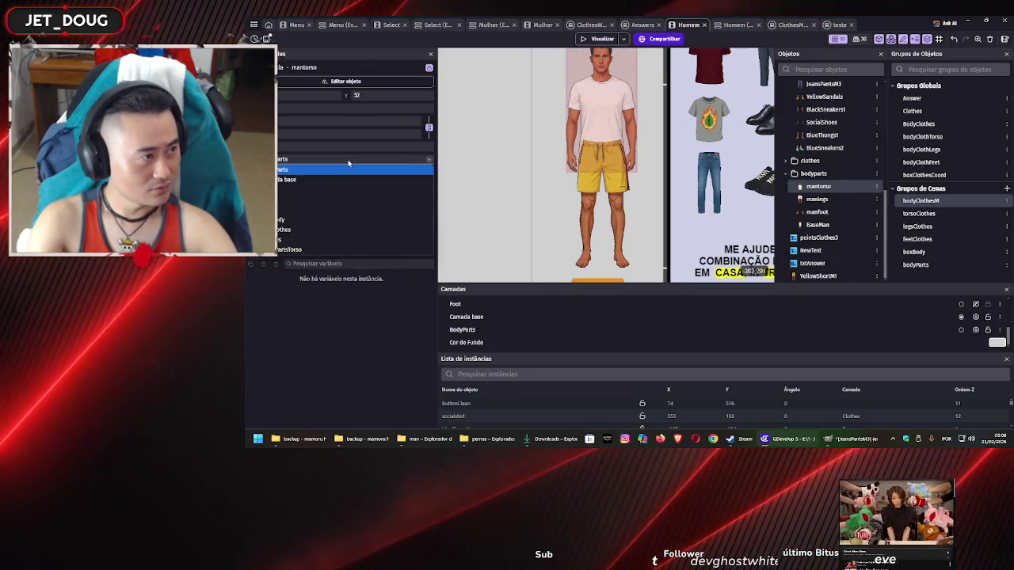
{"action": "left_click", "coordinate": [343, 250]}
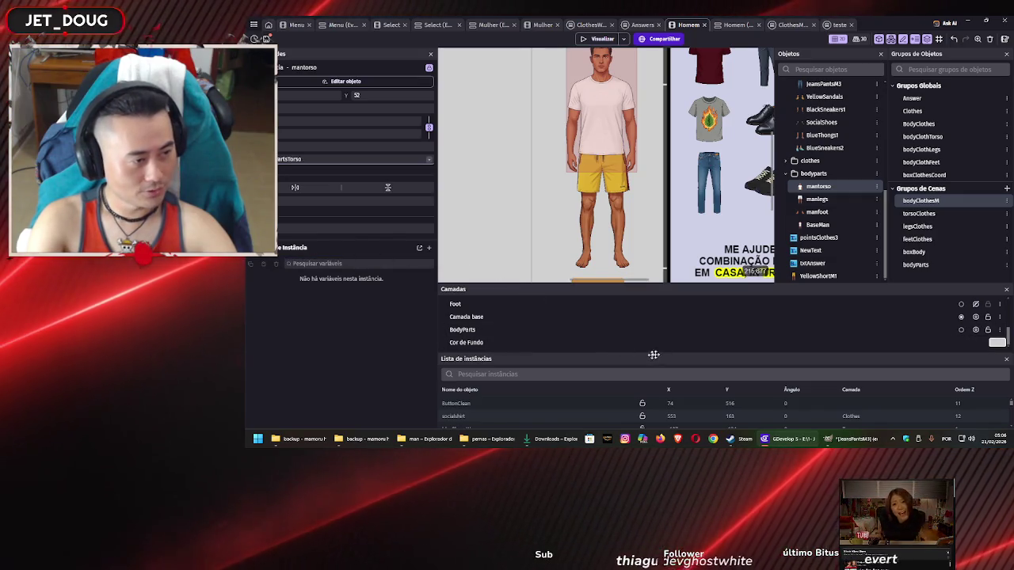
{"action": "scroll", "coordinate": [700, 331], "scroll_direction": "up", "scroll_amount": 5}
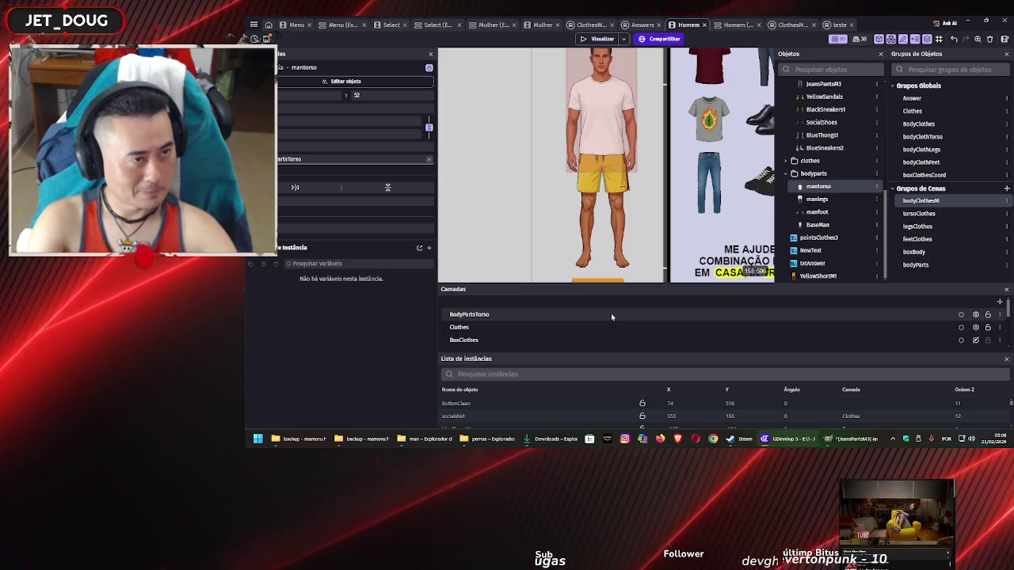
{"action": "left_click", "coordinate": [608, 339]}
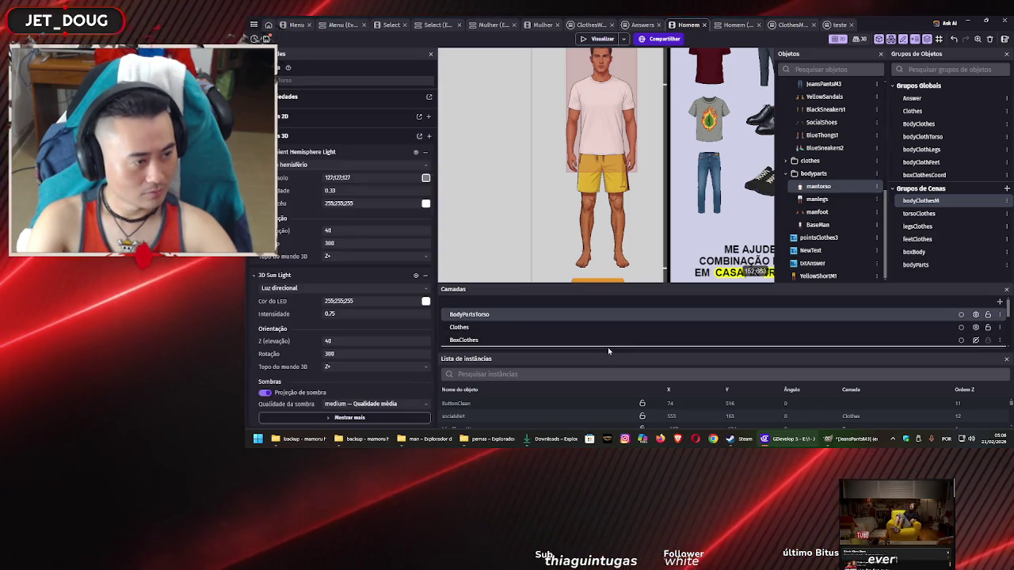
{"action": "mouse_move", "coordinate": [608, 350]}
{"action": "left_mouse_down"}
{"action": "mouse_move", "coordinate": [620, 329]}
{"action": "mouse_move", "coordinate": [611, 315]}
{"action": "left_mouse_up"}
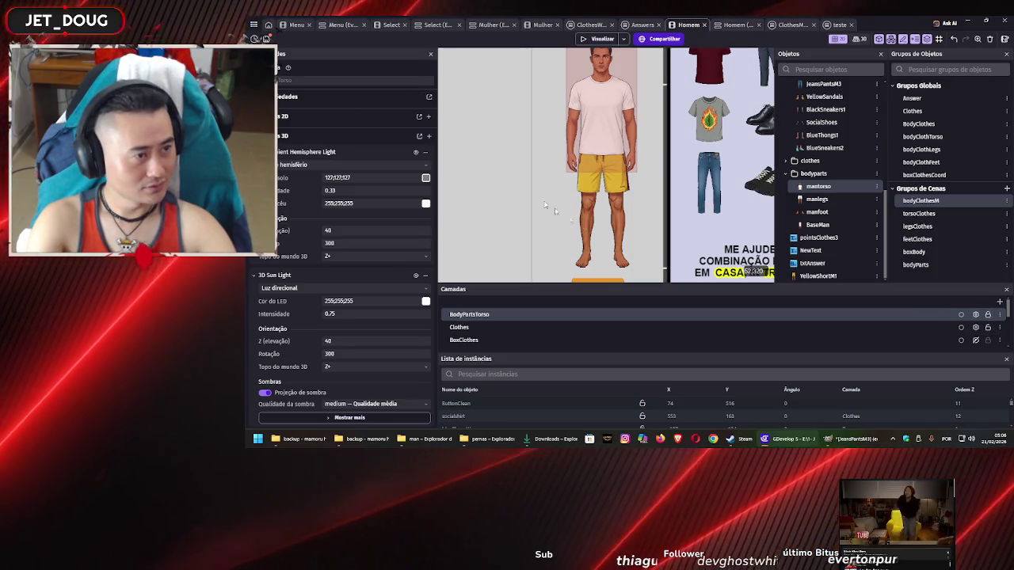
Step: Clear the selection and add a new layer to the scene
{"action": "left_click", "coordinate": [533, 159]}
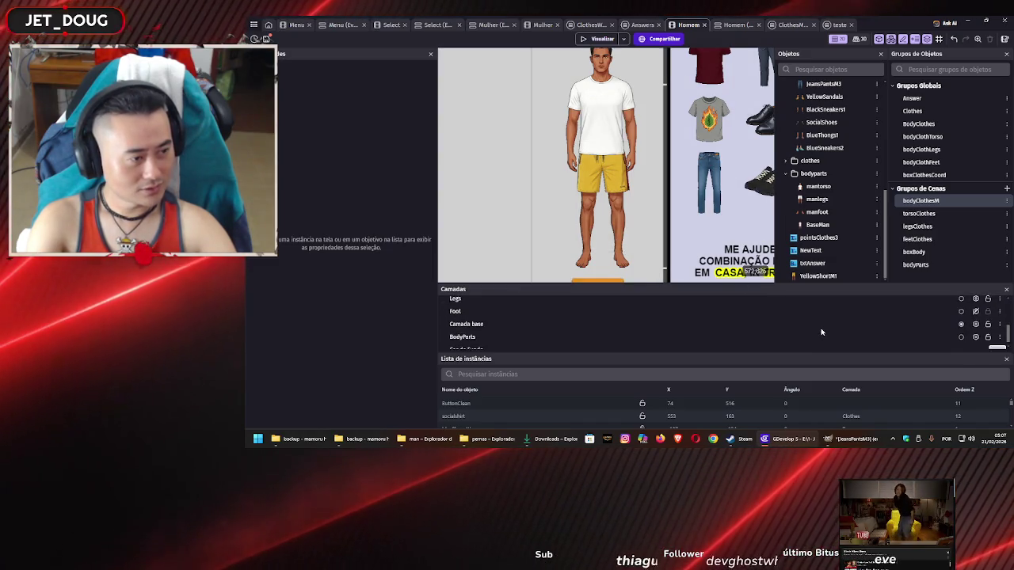
{"action": "scroll", "coordinate": [977, 309], "scroll_direction": "up", "scroll_amount": 1}
{"action": "left_click", "coordinate": [910, 314]}
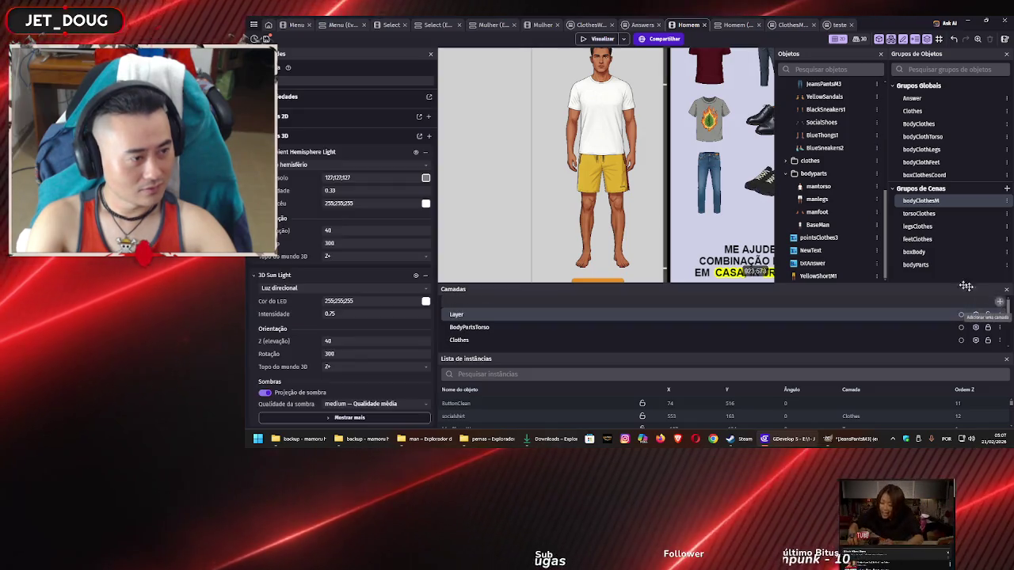
Step: Rename the new layer to BodyPartsLegs and drag it just below BodyPartsTorso
{"action": "right_click", "coordinate": [485, 319]}
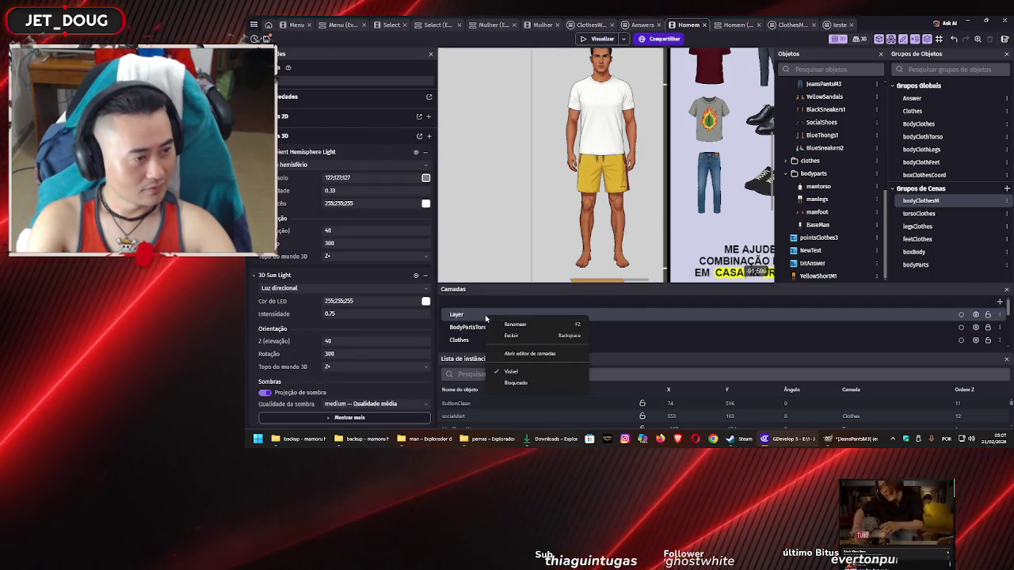
{"action": "left_click", "coordinate": [501, 325]}
{"action": "type", "text": "Body"}
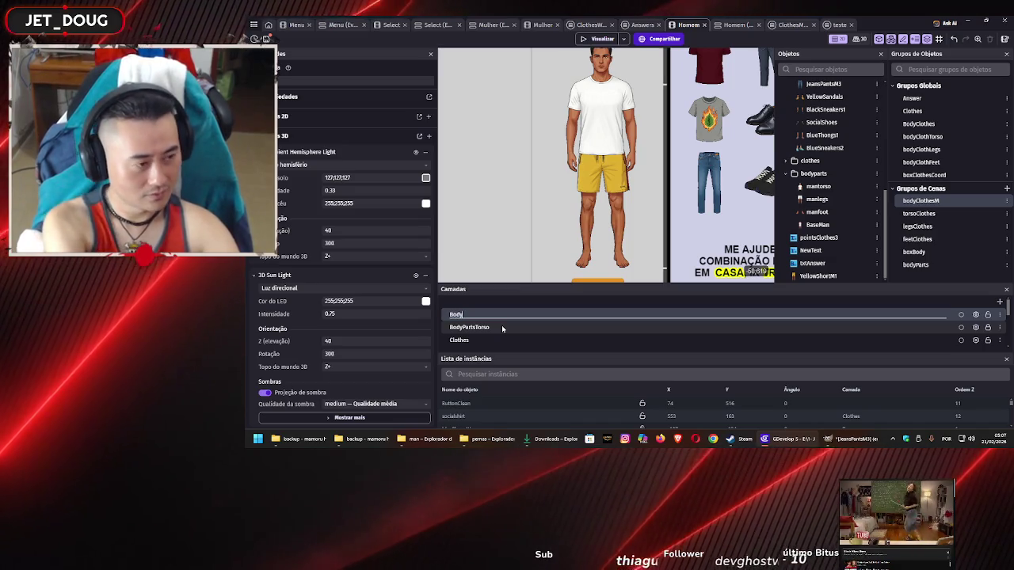
{"action": "type", "text": "Parts"}
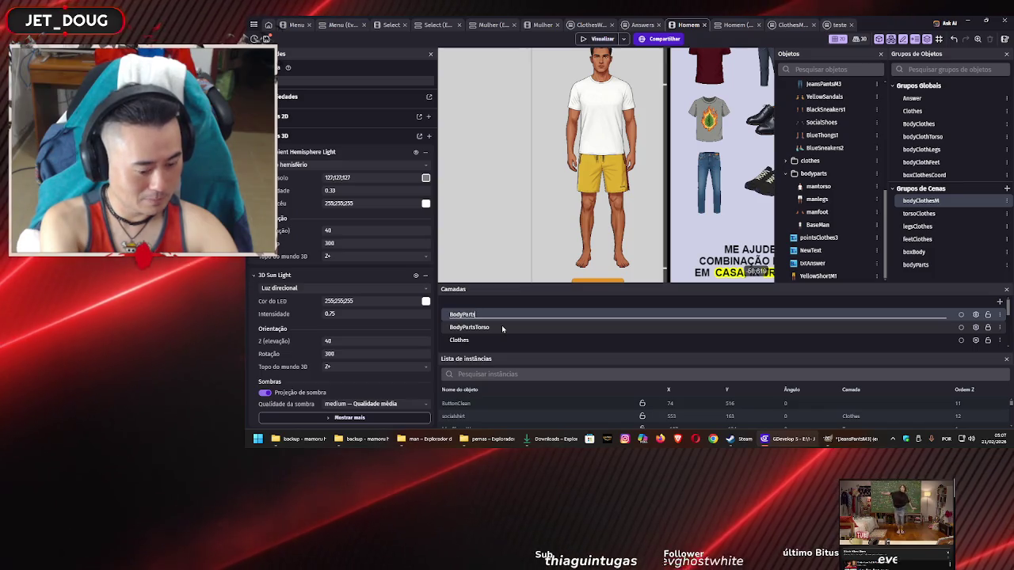
{"action": "type", "text": "Legs"}
{"action": "key", "text": "Return"}
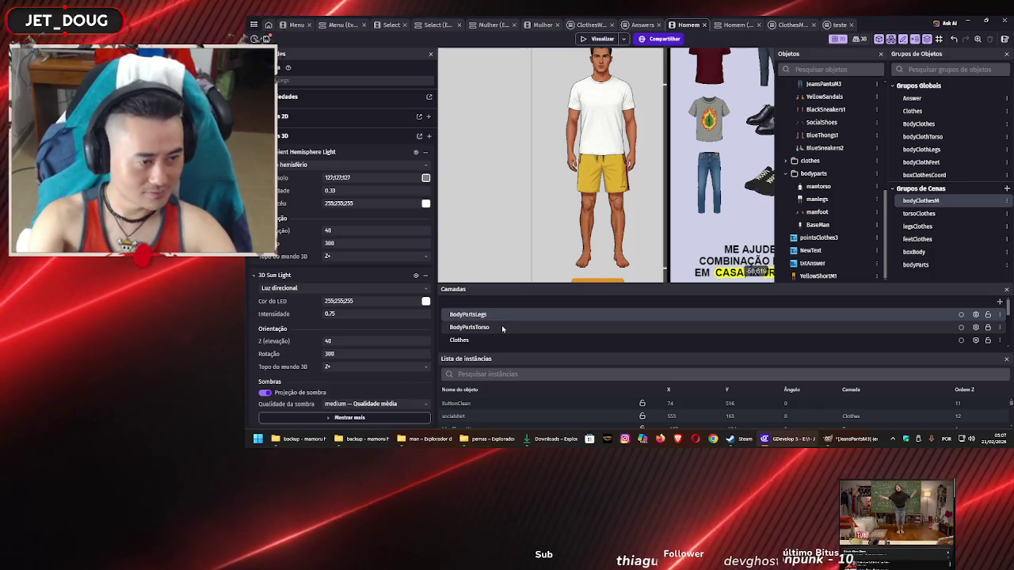
{"action": "left_click_drag", "start_coordinate": [502, 312], "coordinate": [512, 334]}
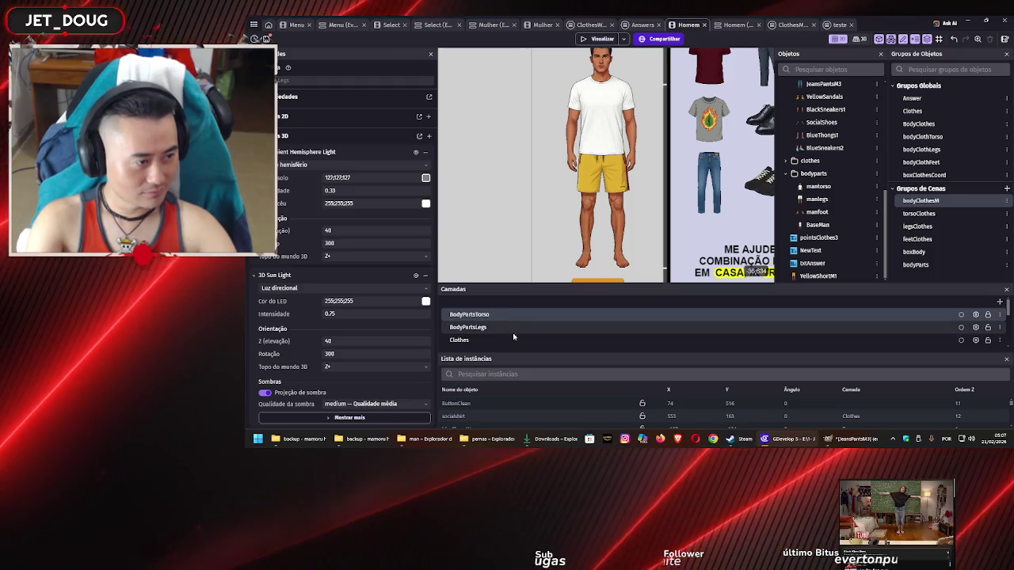
{"action": "scroll", "coordinate": [885, 332], "scroll_direction": "down", "scroll_amount": 2}
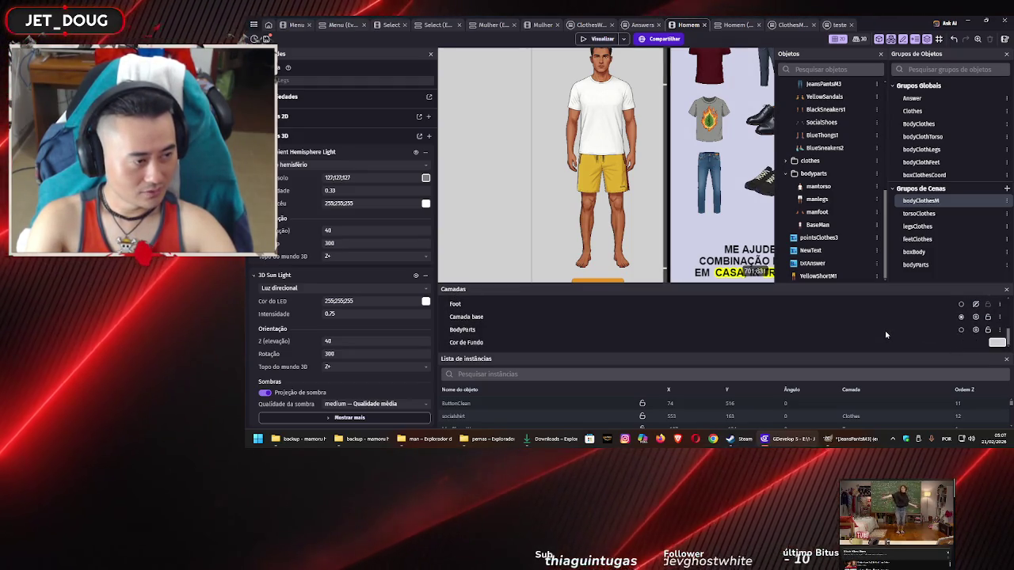
{"action": "left_click", "coordinate": [884, 330]}
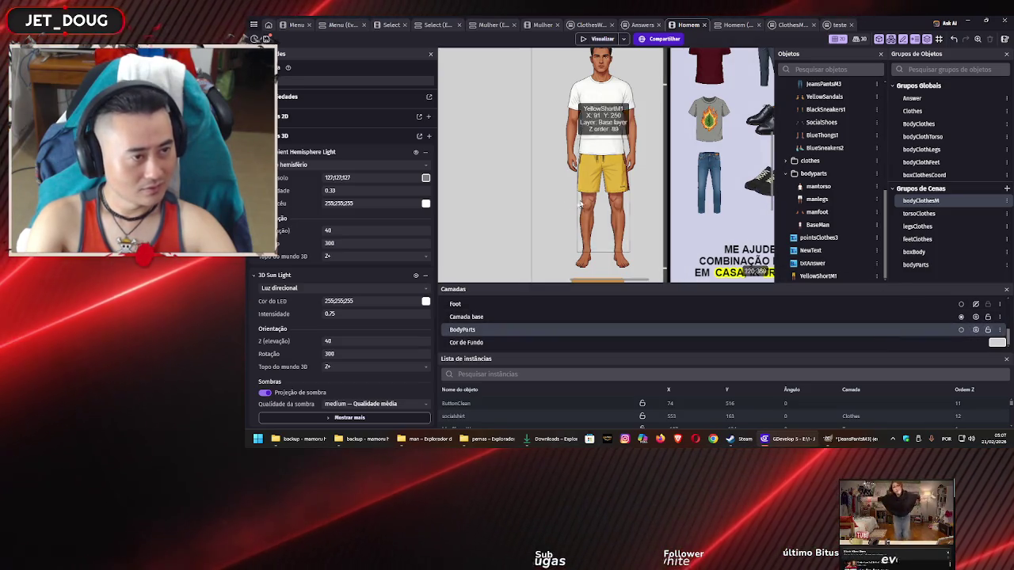
Step: Move the yellow shorts to another layer and hide the Legs layer
{"action": "left_click", "coordinate": [606, 210]}
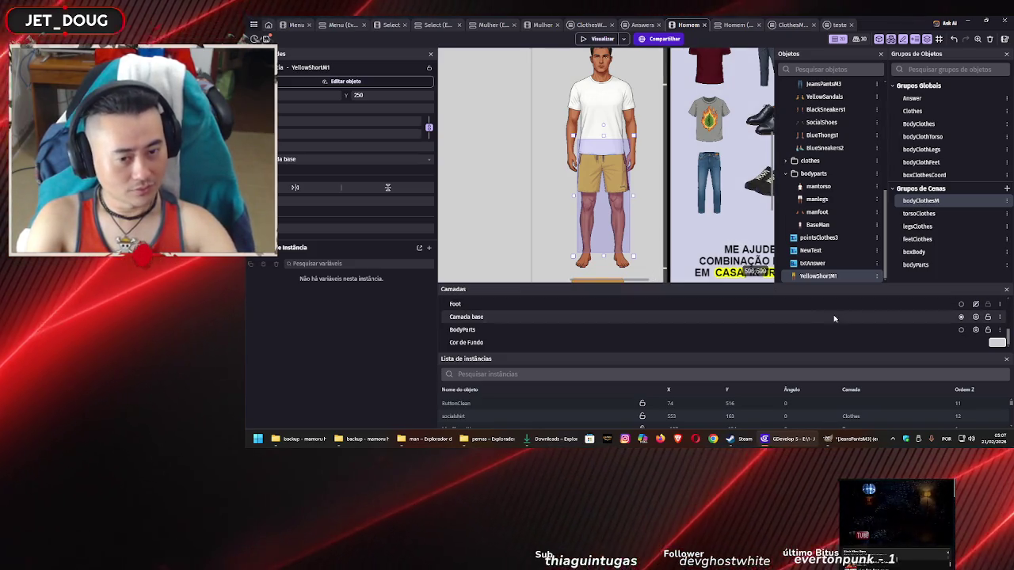
{"action": "left_click", "coordinate": [383, 162]}
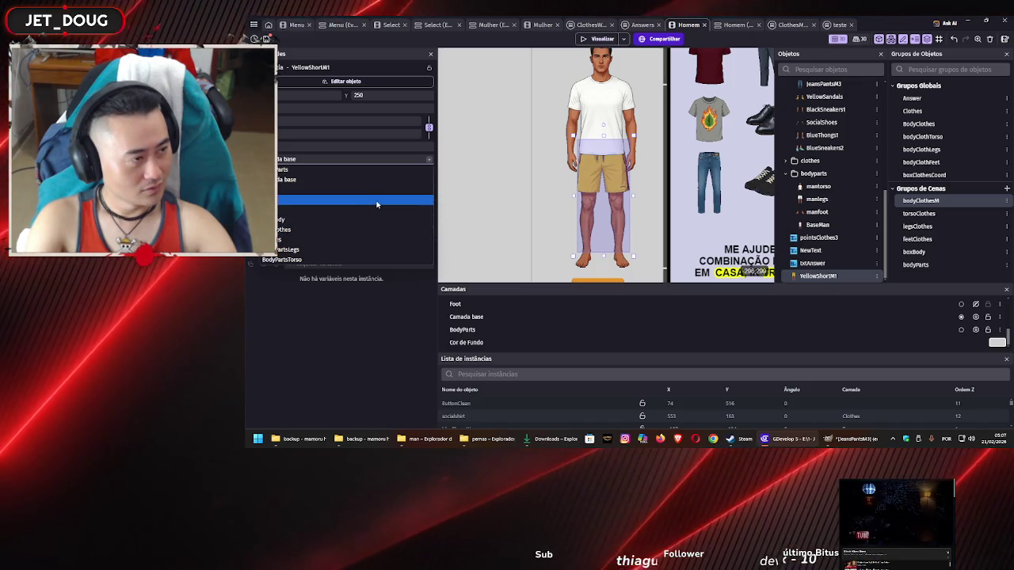
{"action": "left_click", "coordinate": [376, 204]}
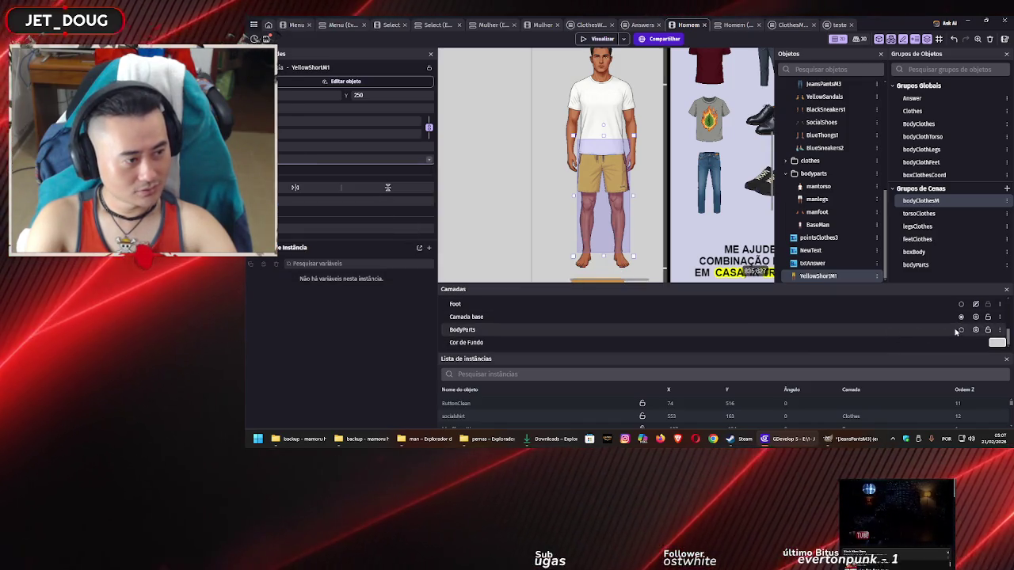
{"action": "scroll", "coordinate": [960, 331], "scroll_direction": "down", "scroll_amount": 5}
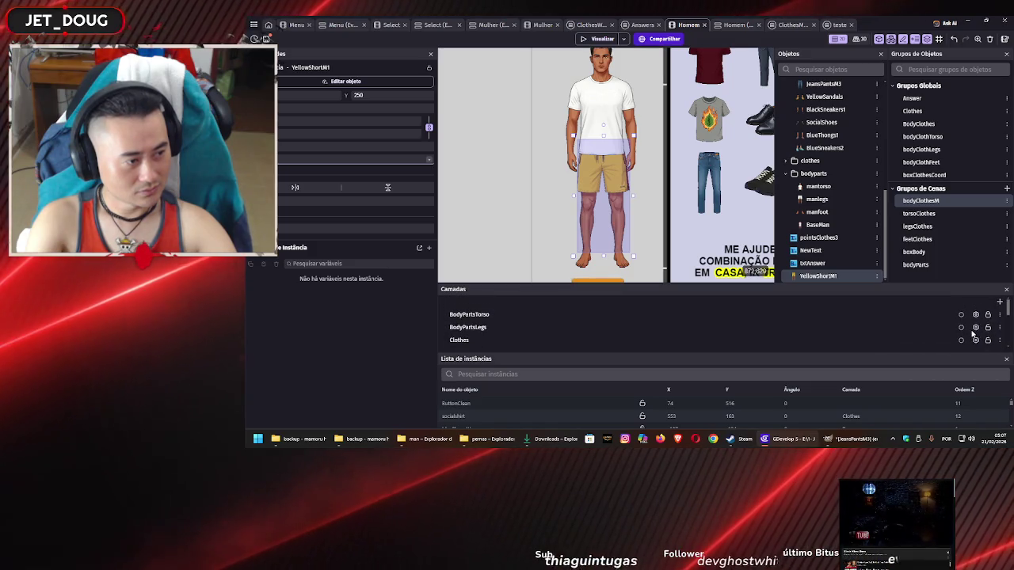
{"action": "scroll", "coordinate": [974, 328], "scroll_direction": "up", "scroll_amount": 4}
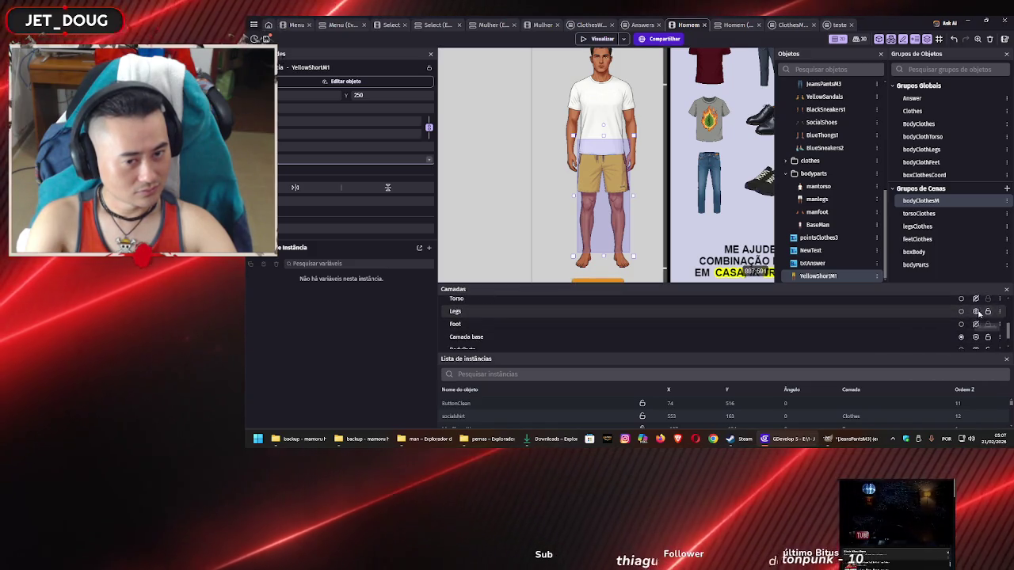
{"action": "left_click", "coordinate": [976, 312]}
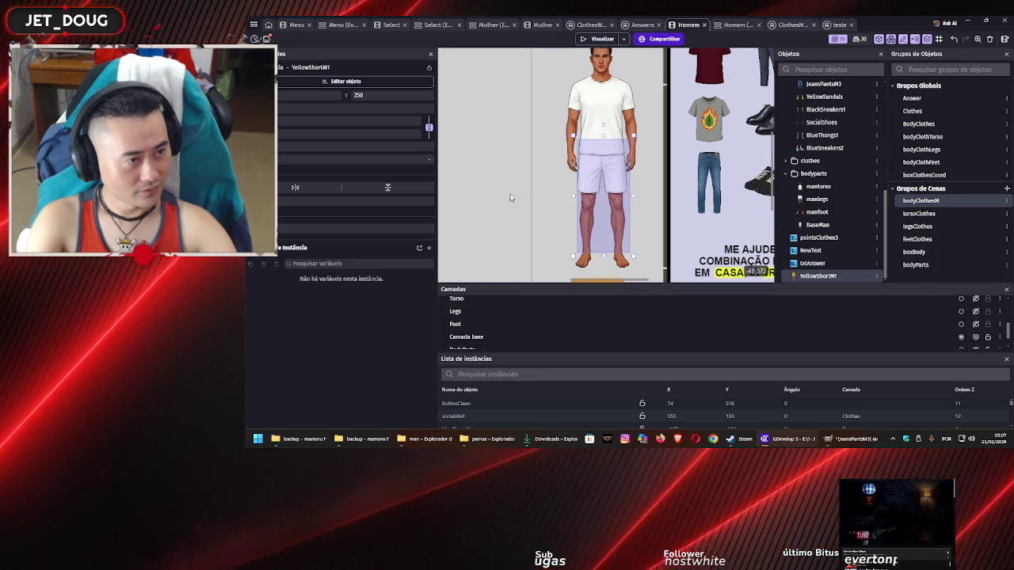
{"action": "left_click", "coordinate": [511, 195]}
Step: Put the manlegs instance on the BodyPartsLegs layer
{"action": "left_click", "coordinate": [596, 194]}
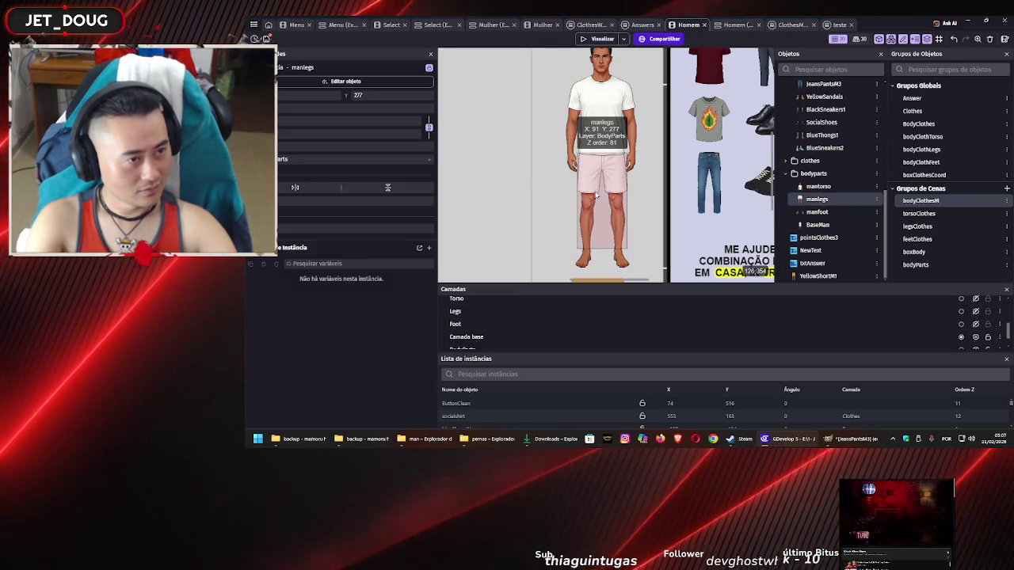
{"action": "left_click", "coordinate": [337, 162]}
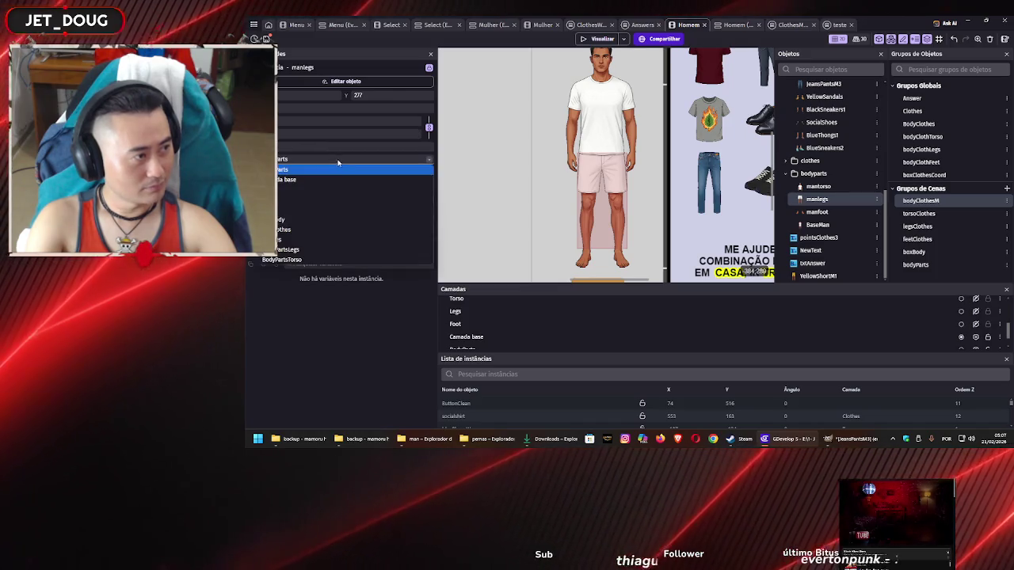
{"action": "left_click", "coordinate": [331, 250]}
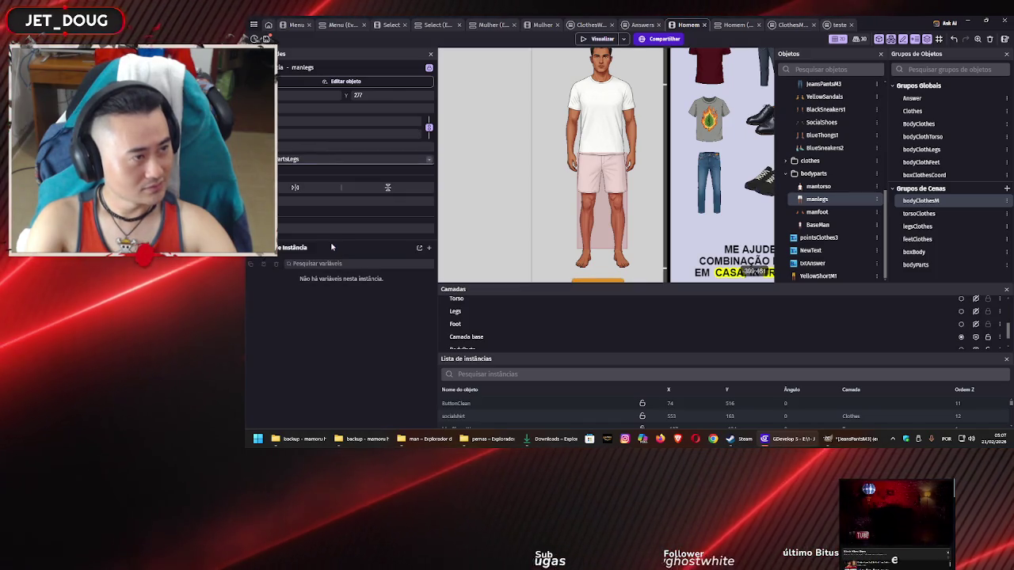
{"action": "scroll", "coordinate": [625, 327], "scroll_direction": "up", "scroll_amount": 5}
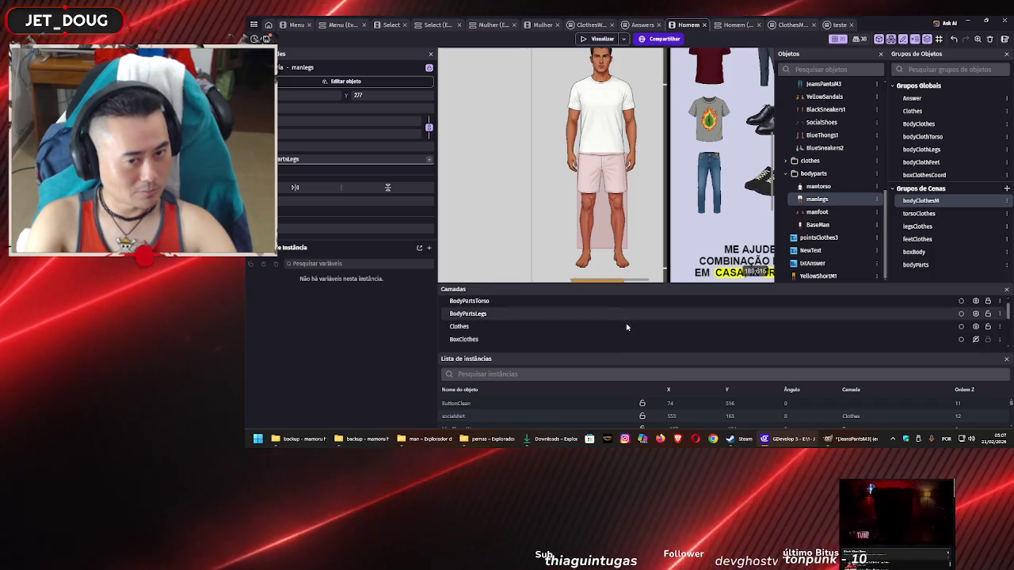
{"action": "scroll", "coordinate": [863, 321], "scroll_direction": "up", "scroll_amount": 1}
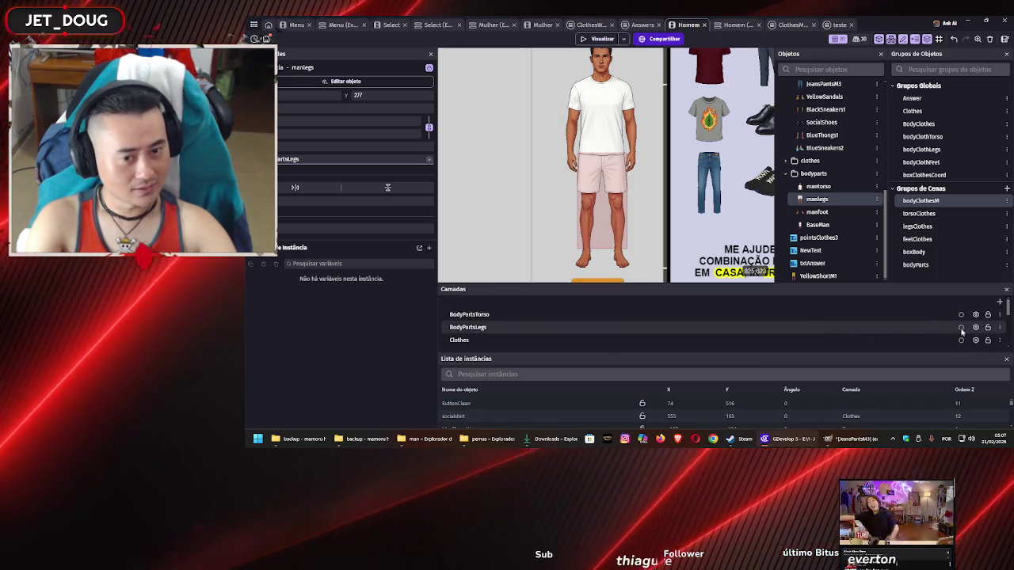
{"action": "left_click", "coordinate": [554, 190]}
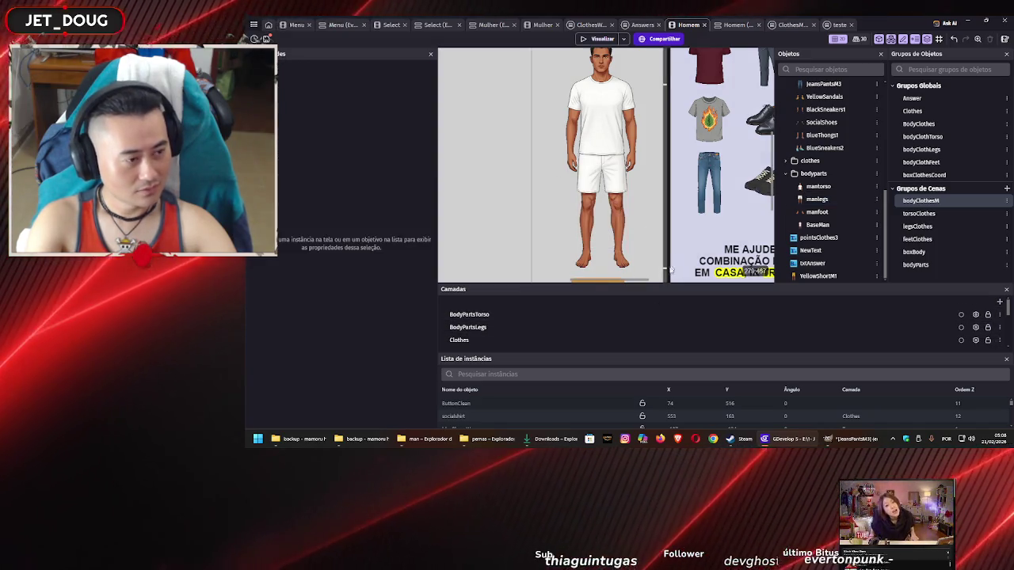
{"action": "left_click", "coordinate": [1000, 303]}
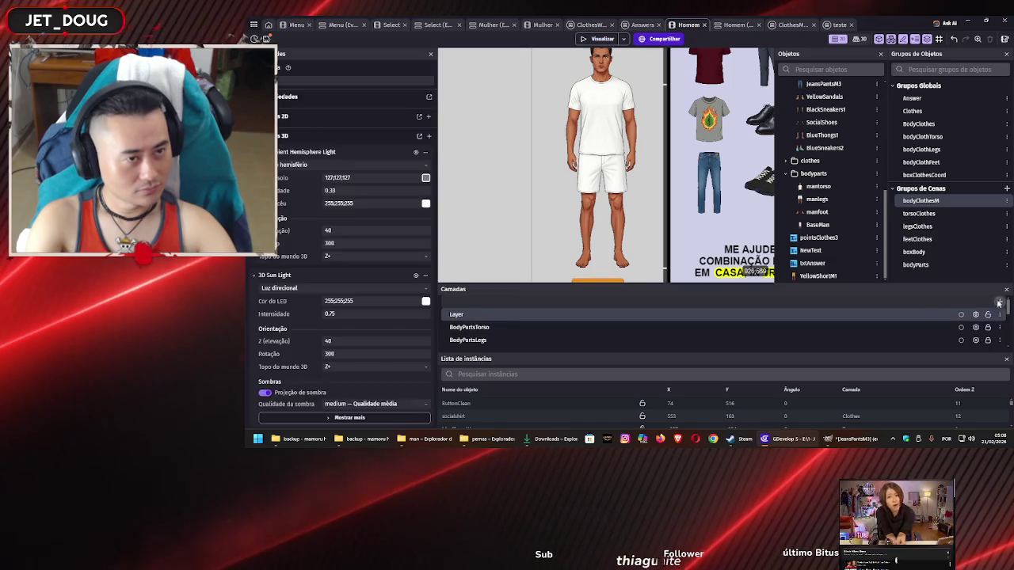
{"action": "left_click", "coordinate": [539, 222]}
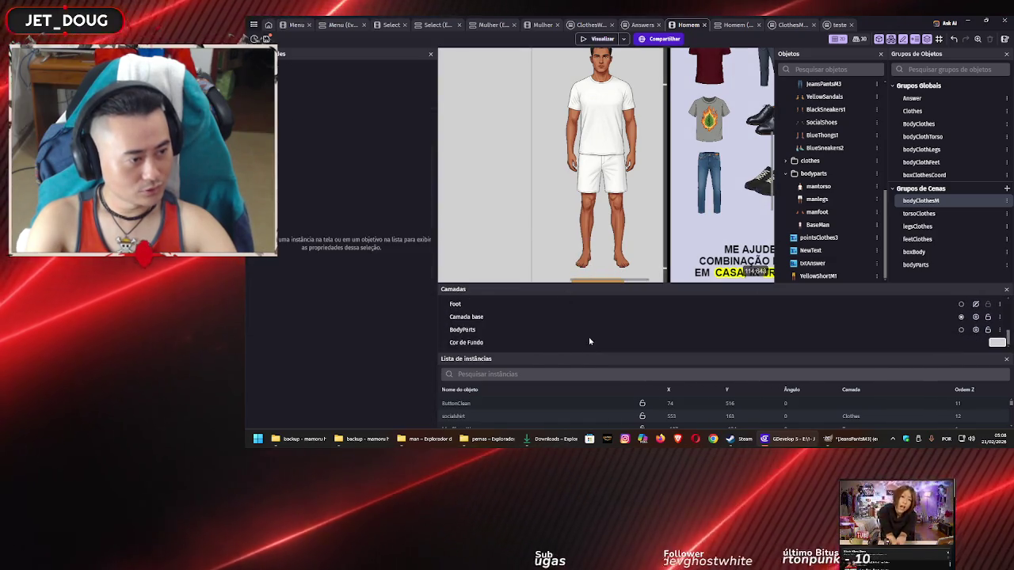
{"action": "left_click", "coordinate": [644, 319]}
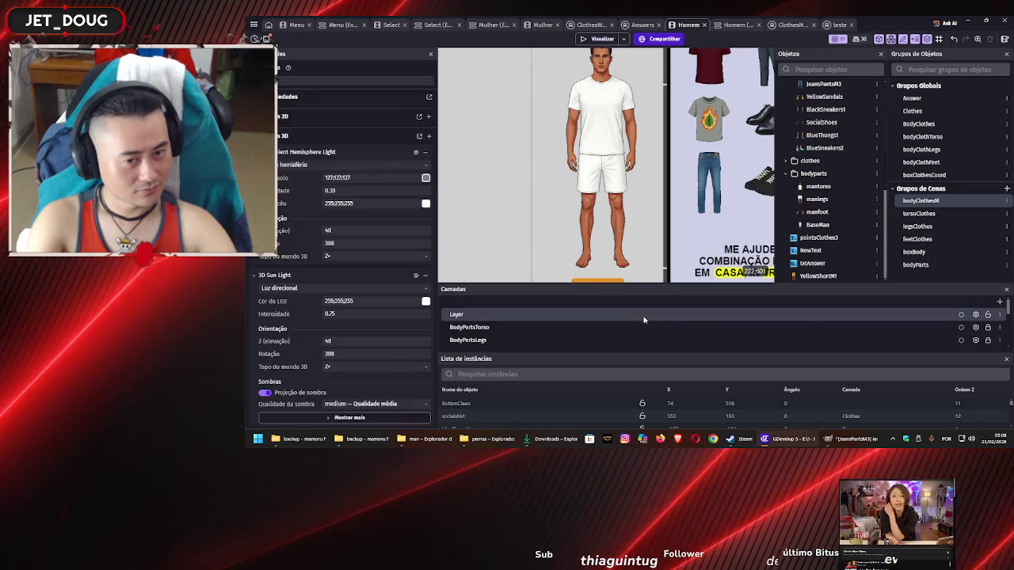
{"action": "right_click", "coordinate": [896, 316]}
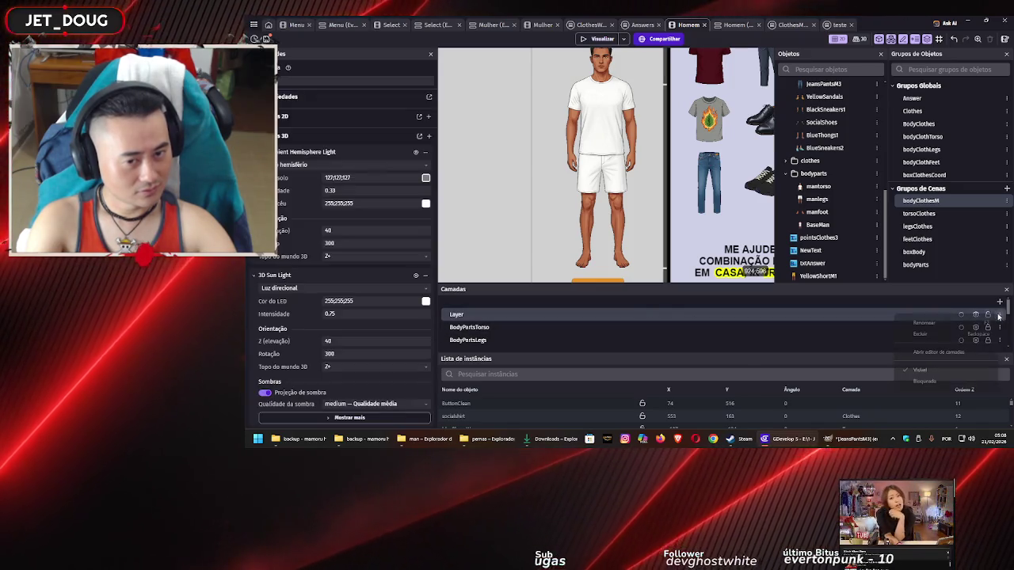
{"action": "left_click", "coordinate": [937, 333]}
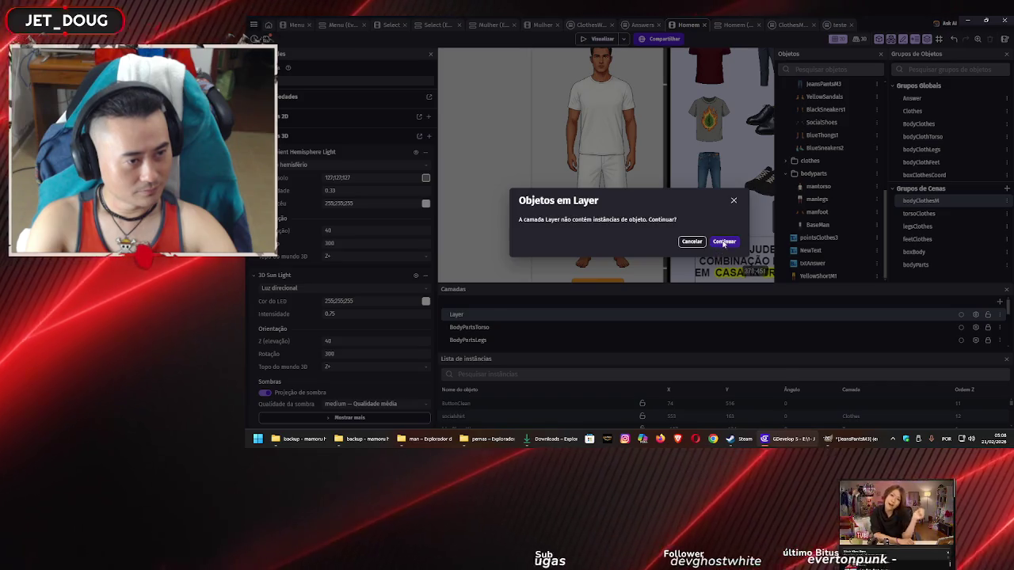
{"action": "left_click", "coordinate": [723, 241]}
{"action": "scroll", "coordinate": [698, 334], "scroll_direction": "down", "scroll_amount": 3}
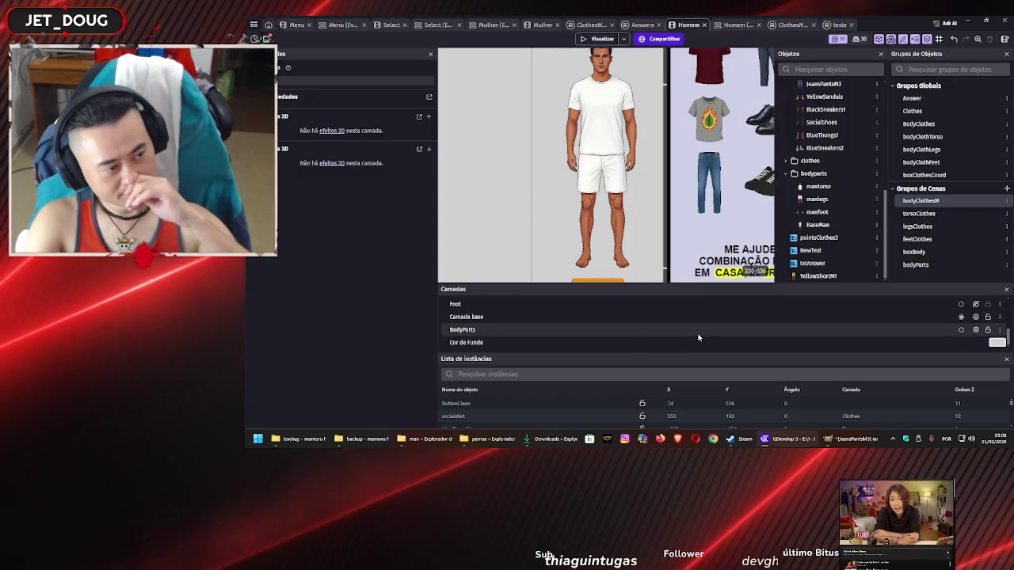
{"action": "left_click", "coordinate": [693, 332]}
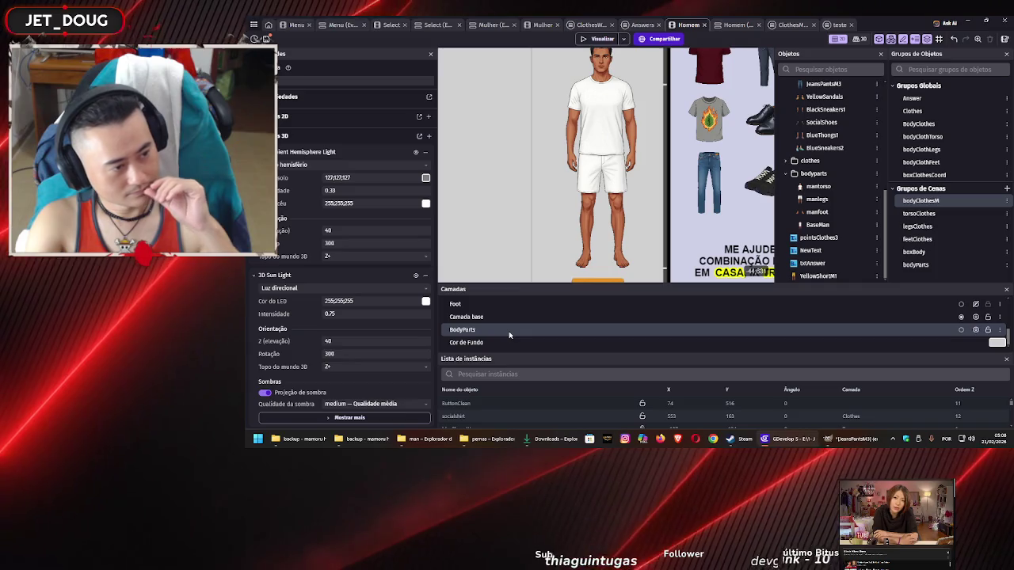
{"action": "scroll", "coordinate": [510, 335], "scroll_direction": "up", "scroll_amount": 3}
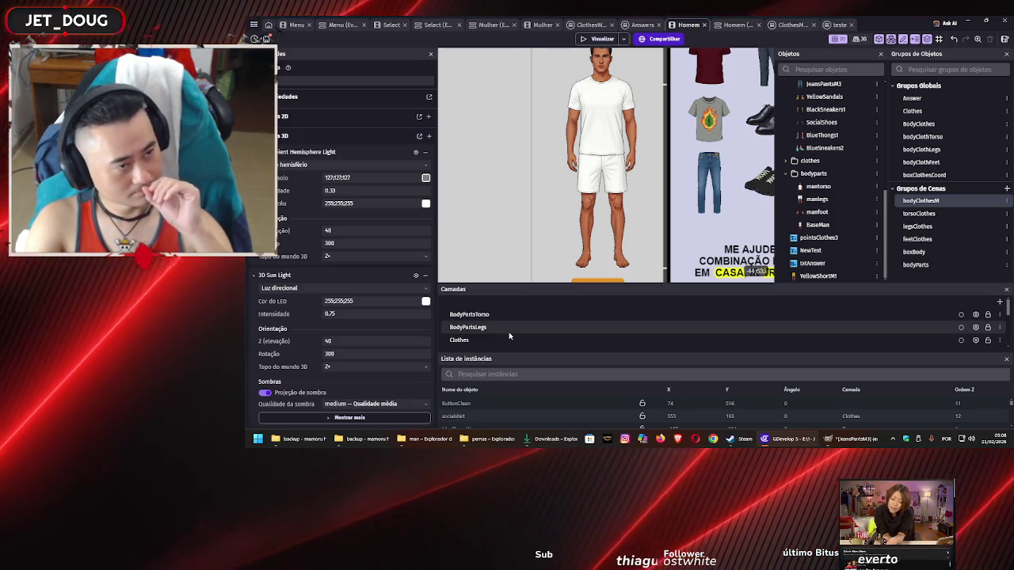
{"action": "scroll", "coordinate": [510, 336], "scroll_direction": "down", "scroll_amount": 5}
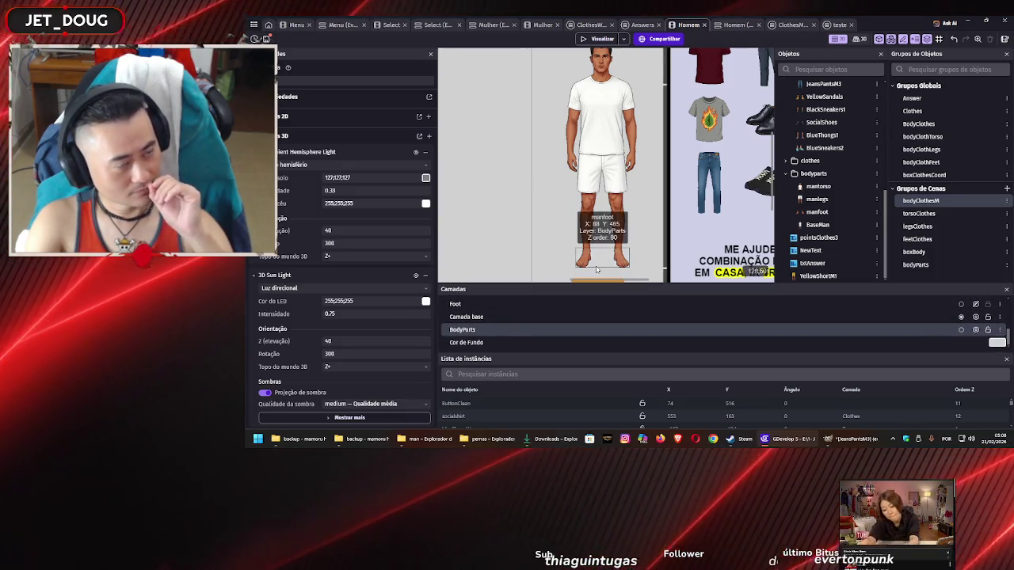
{"action": "scroll", "coordinate": [754, 319], "scroll_direction": "up", "scroll_amount": 3}
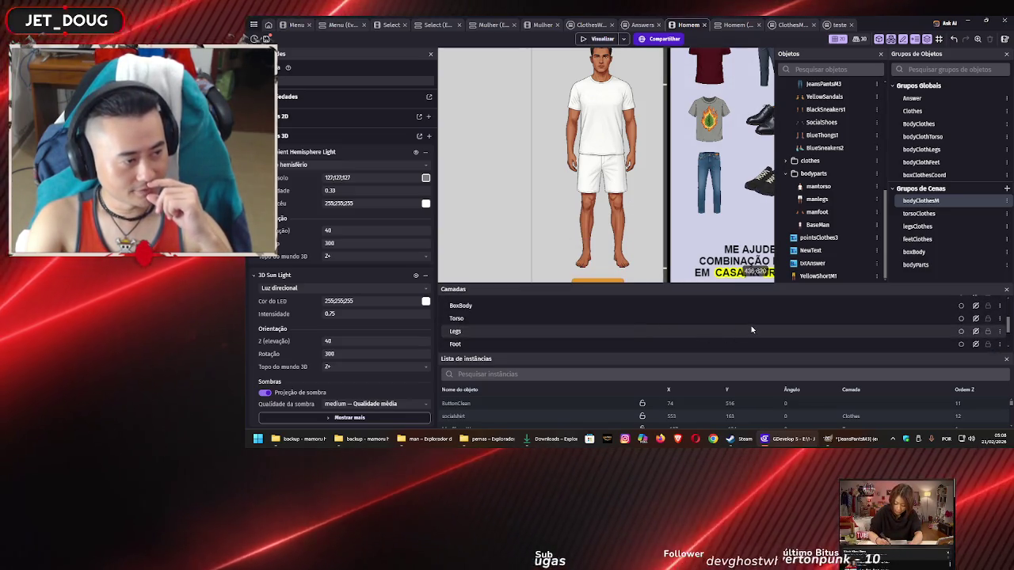
{"action": "scroll", "coordinate": [753, 325], "scroll_direction": "down", "scroll_amount": 3}
{"action": "scroll", "coordinate": [820, 312], "scroll_direction": "up", "scroll_amount": 5}
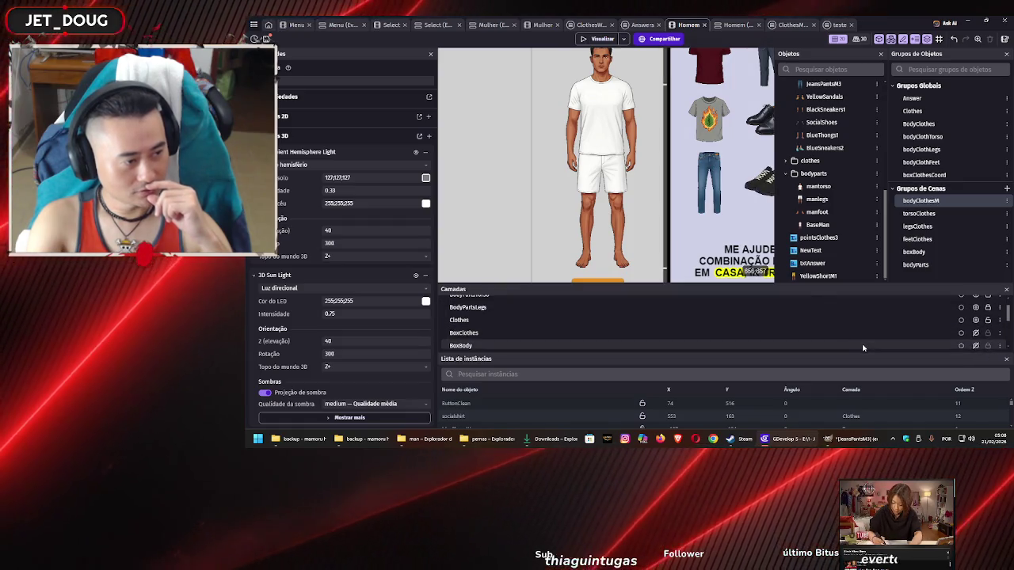
{"action": "left_click", "coordinate": [975, 345]}
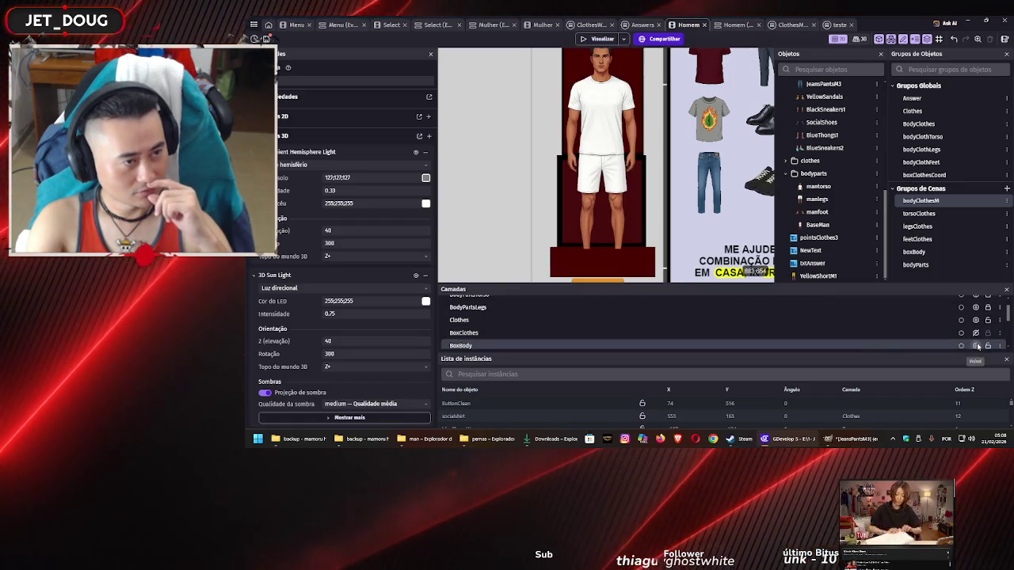
{"action": "left_click", "coordinate": [976, 345]}
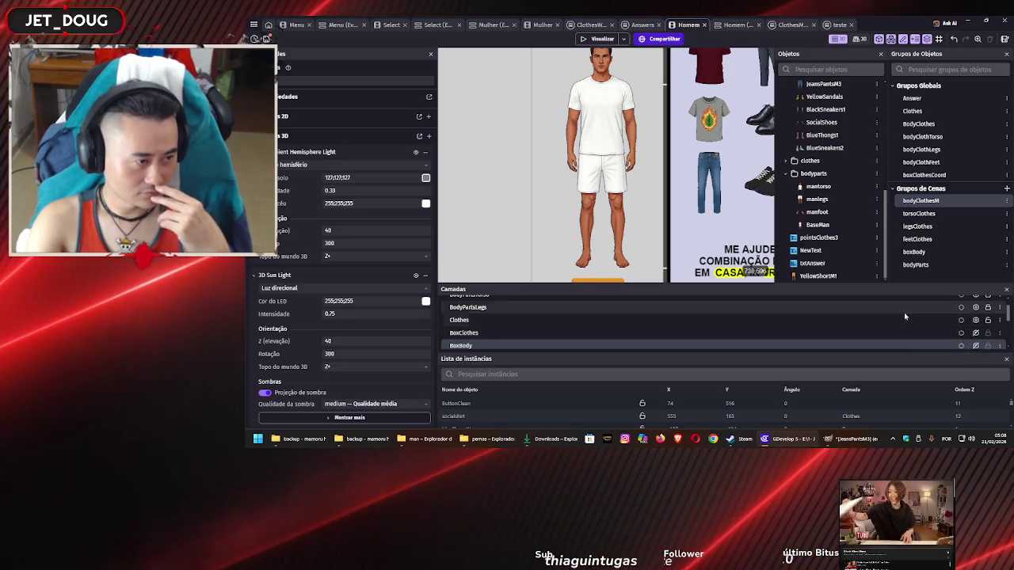
Step: Select the YellowShortM1 shorts on the model, then deselect them
{"action": "scroll", "coordinate": [905, 315], "scroll_direction": "down", "scroll_amount": 5}
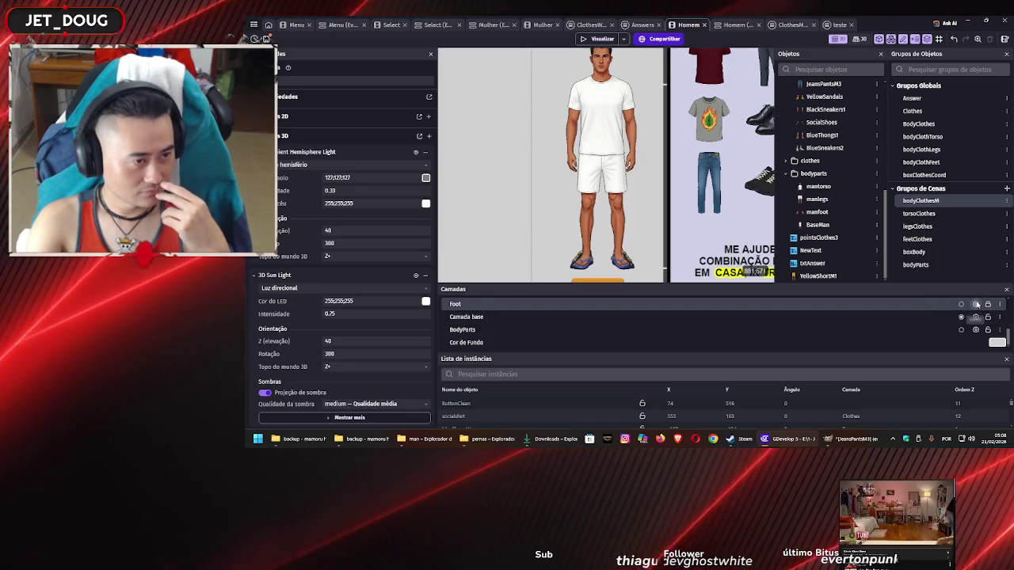
{"action": "scroll", "coordinate": [923, 316], "scroll_direction": "up", "scroll_amount": 3}
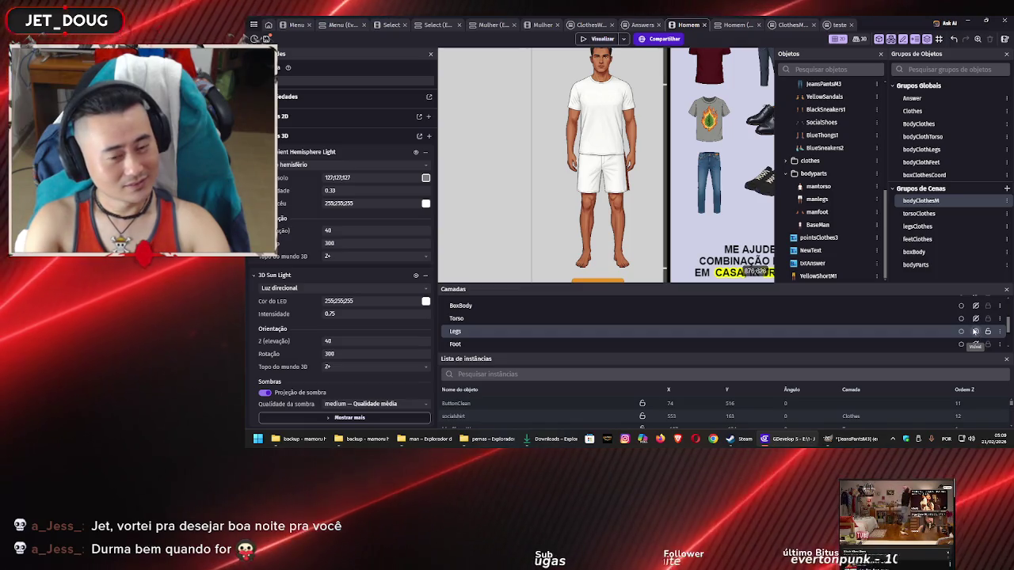
{"action": "scroll", "coordinate": [874, 322], "scroll_direction": "up", "scroll_amount": 5}
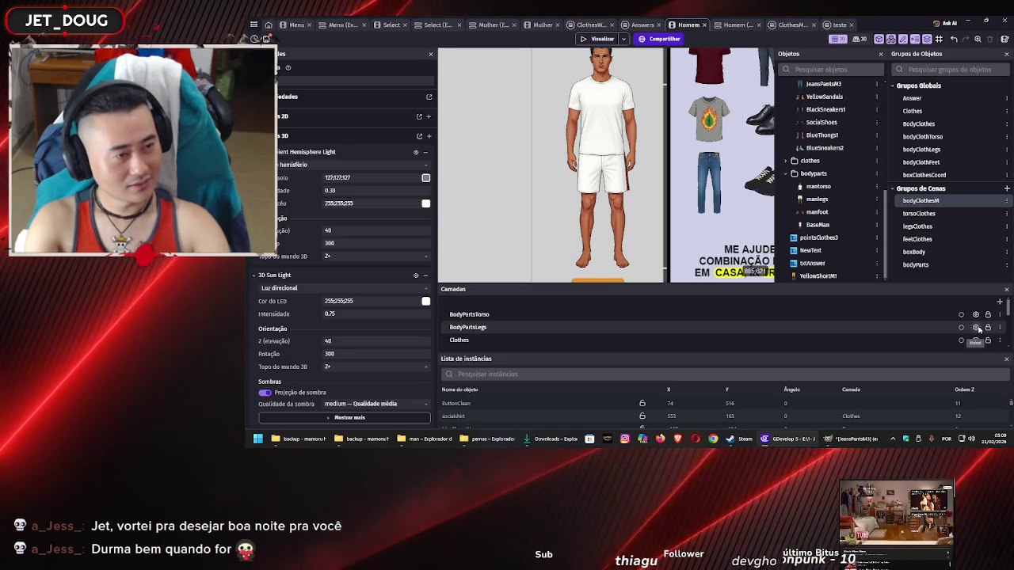
{"action": "left_click", "coordinate": [622, 169]}
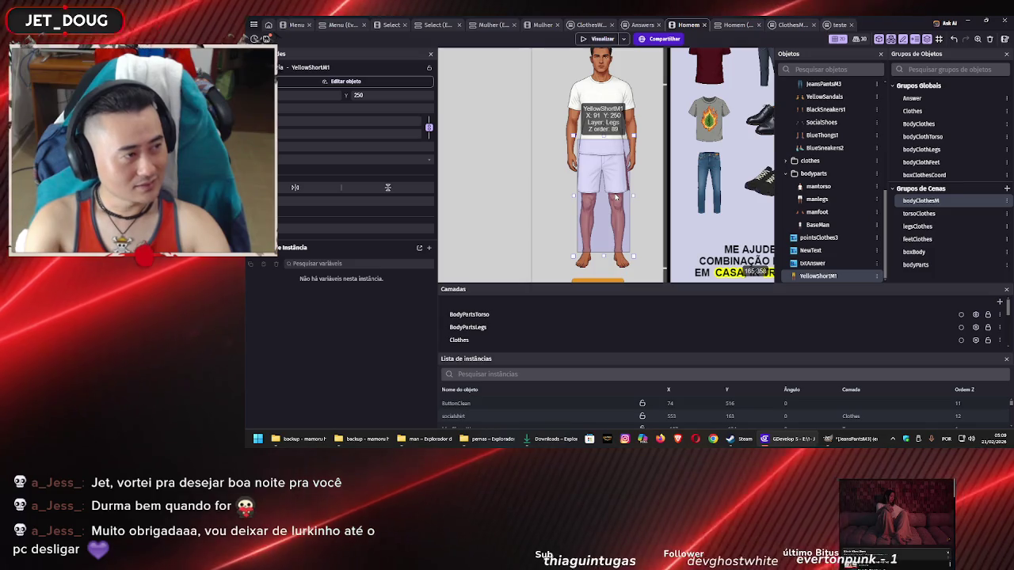
{"action": "scroll", "coordinate": [954, 337], "scroll_direction": "down", "scroll_amount": 3}
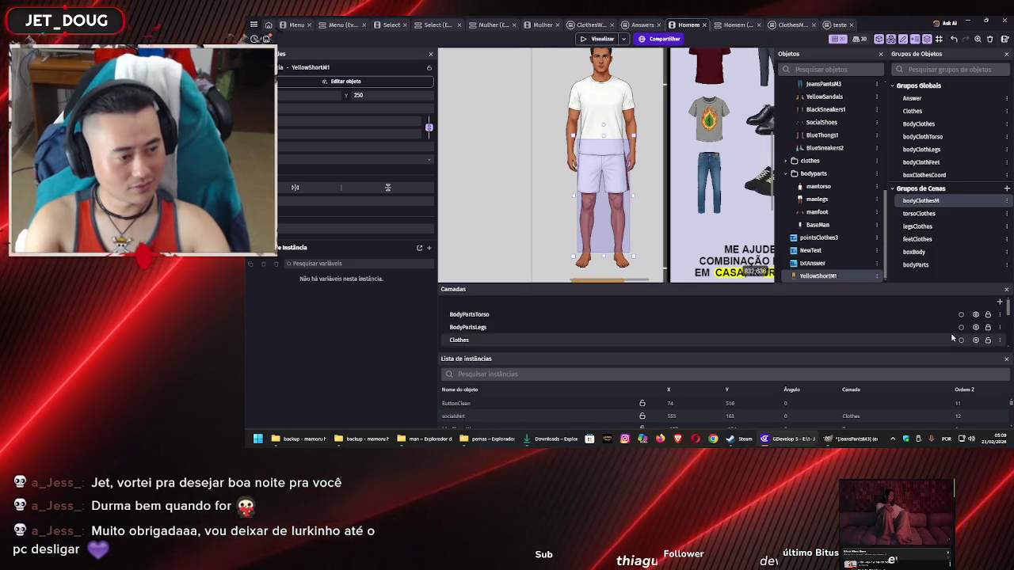
{"action": "scroll", "coordinate": [955, 337], "scroll_direction": "down", "scroll_amount": 3}
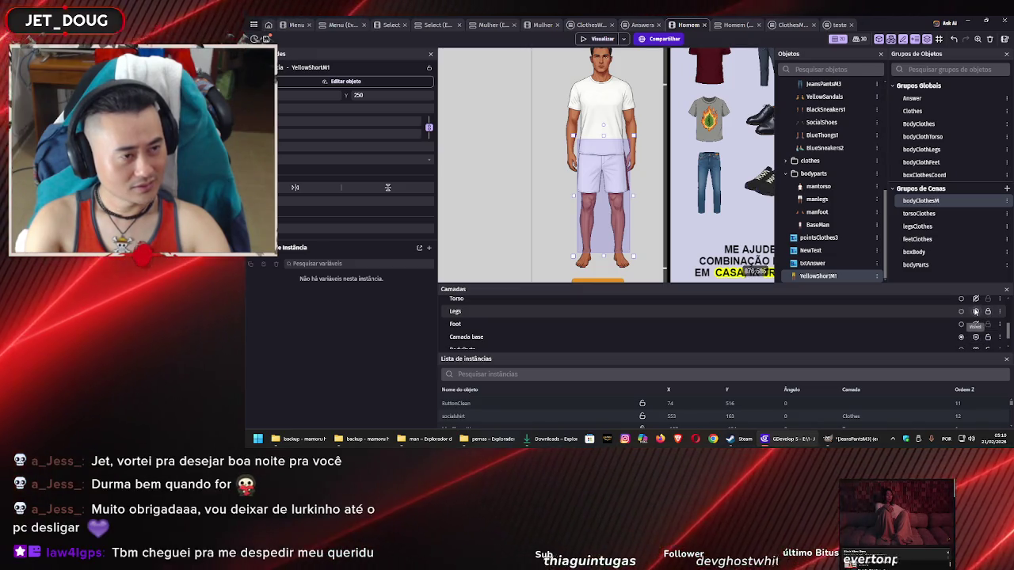
{"action": "left_click", "coordinate": [528, 152]}
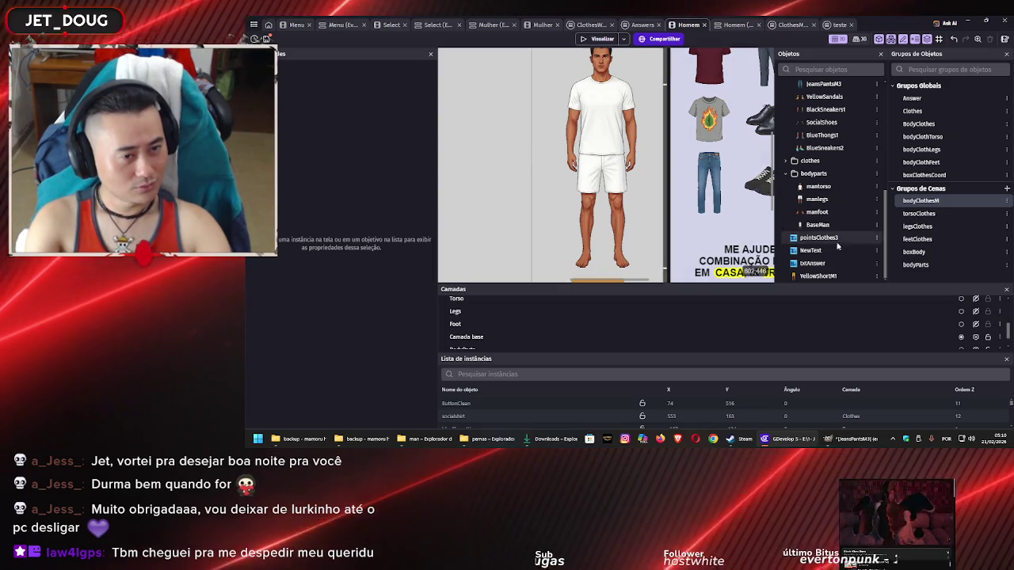
Step: Drag YellowShortM1 up the object list to just below JeansPantsM3
{"action": "left_click", "coordinate": [823, 226]}
{"action": "mouse_move", "coordinate": [831, 235]}
{"action": "left_mouse_down"}
{"action": "mouse_move", "coordinate": [841, 119]}
{"action": "mouse_move", "coordinate": [855, 96]}
{"action": "left_mouse_up"}
{"action": "scroll", "coordinate": [854, 138], "scroll_direction": "up", "scroll_amount": 2}
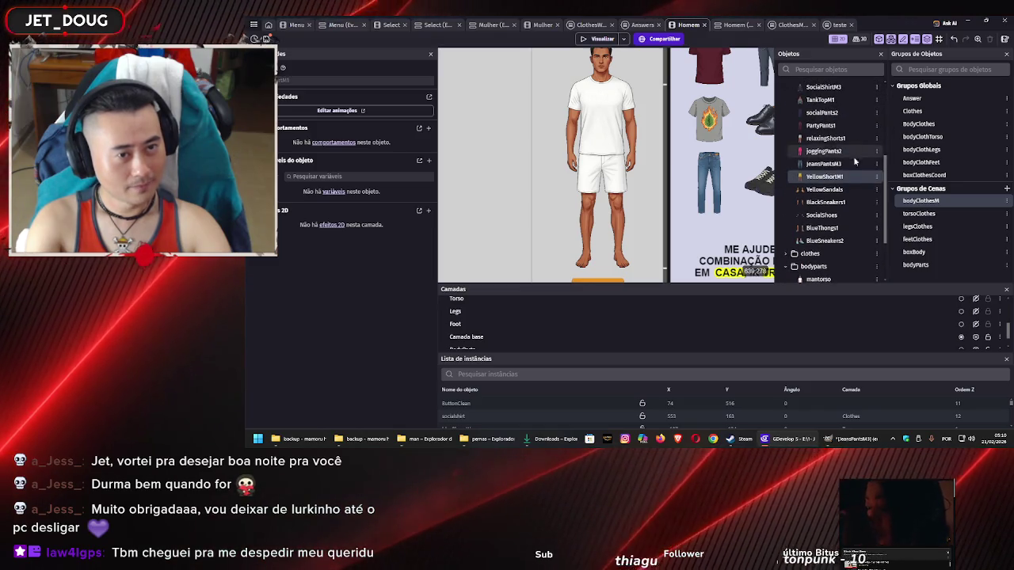
{"action": "double_click", "coordinate": [919, 227]}
Step: Add JeansPantsM3 to the legsClothes group, then remove it again
{"action": "left_click", "coordinate": [619, 172]}
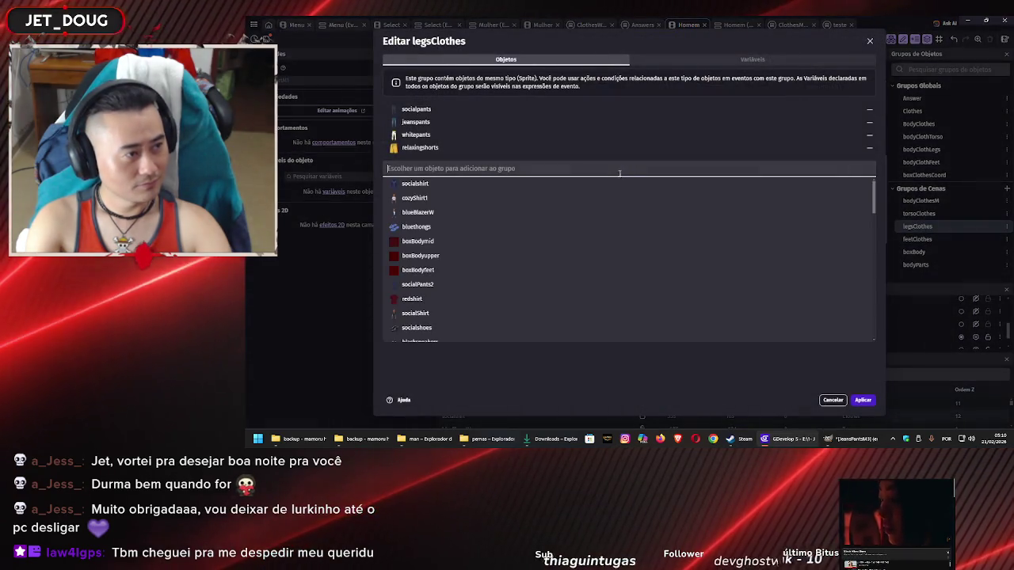
{"action": "scroll", "coordinate": [578, 265], "scroll_direction": "down", "scroll_amount": 4}
{"action": "scroll", "coordinate": [575, 270], "scroll_direction": "down", "scroll_amount": 6}
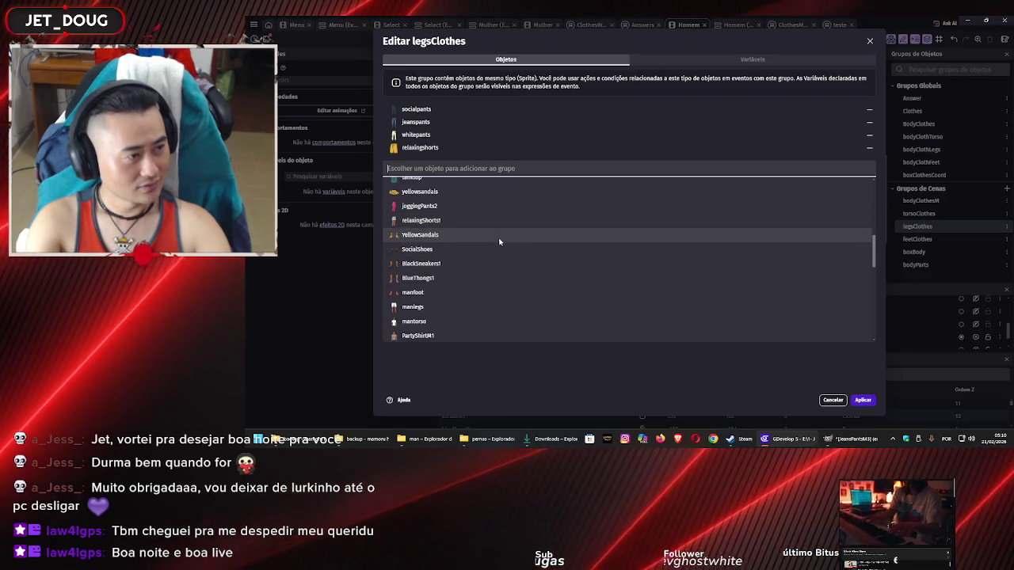
{"action": "scroll", "coordinate": [498, 236], "scroll_direction": "down", "scroll_amount": 3}
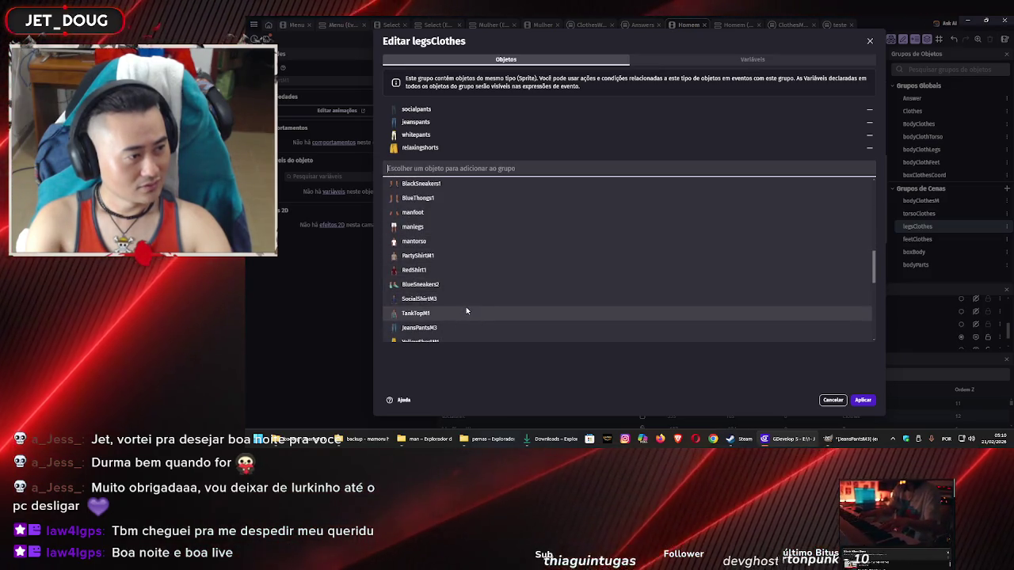
{"action": "scroll", "coordinate": [467, 305], "scroll_direction": "down", "scroll_amount": 2}
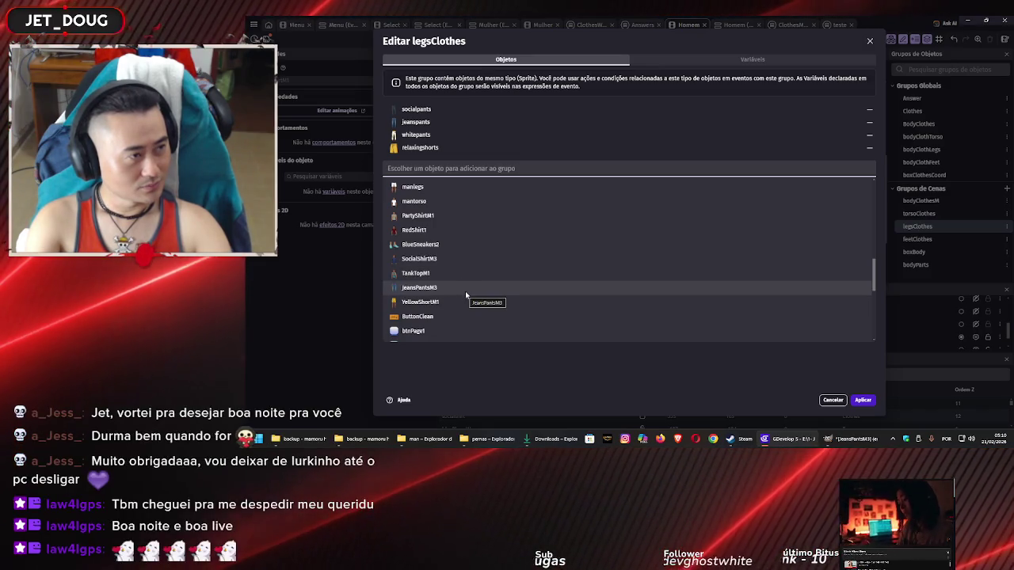
{"action": "left_click", "coordinate": [465, 289]}
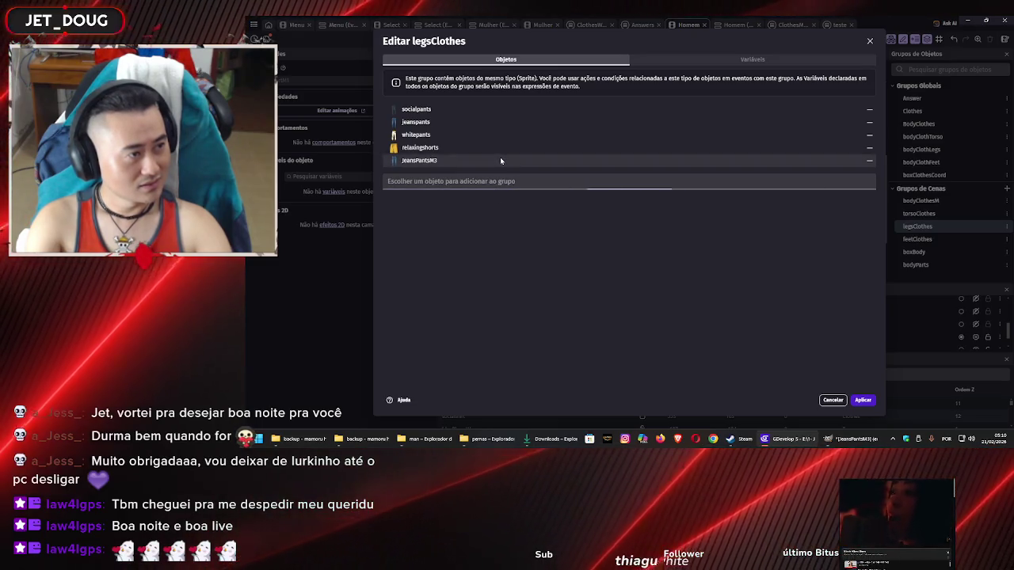
{"action": "left_click", "coordinate": [869, 160]}
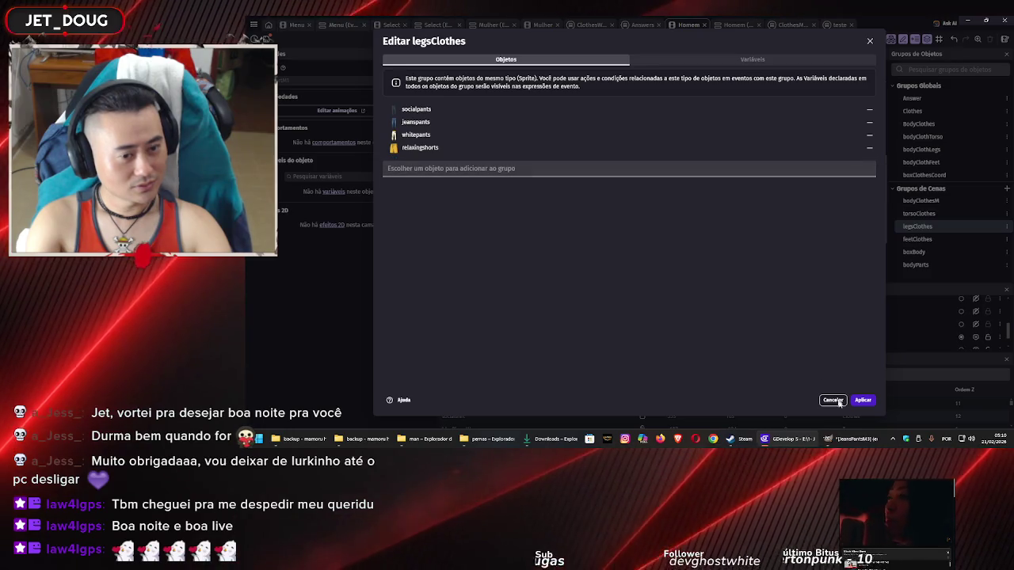
Step: Discard the legsClothes group edits and open the bodyClothFeet group
{"action": "left_click", "coordinate": [839, 401]}
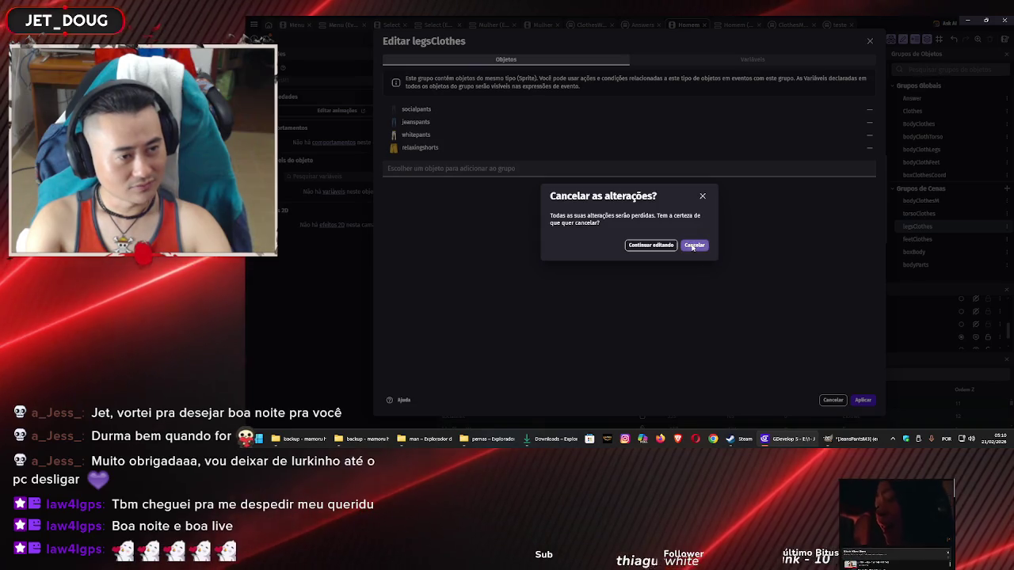
{"action": "left_click", "coordinate": [693, 245]}
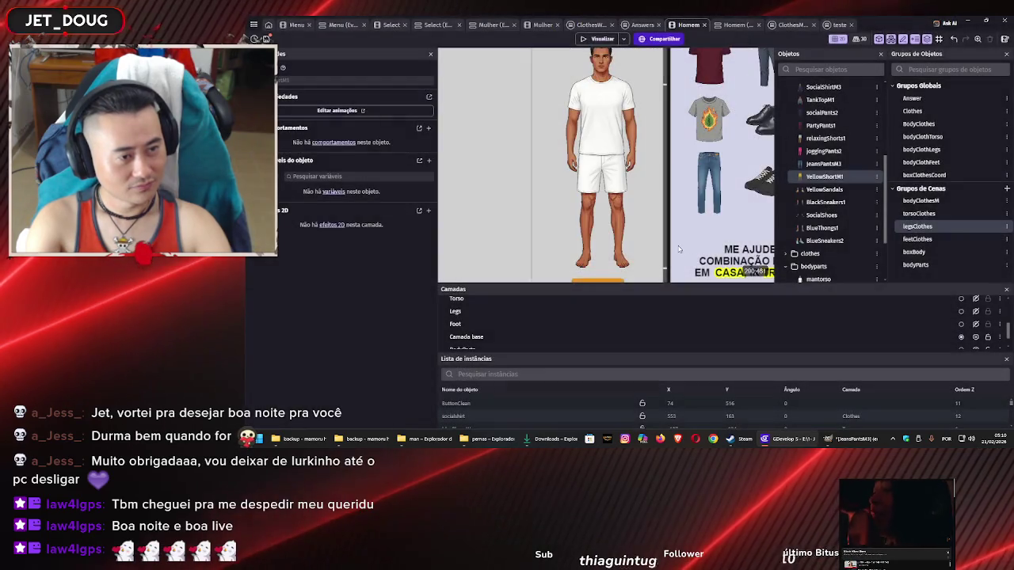
{"action": "double_click", "coordinate": [930, 164]}
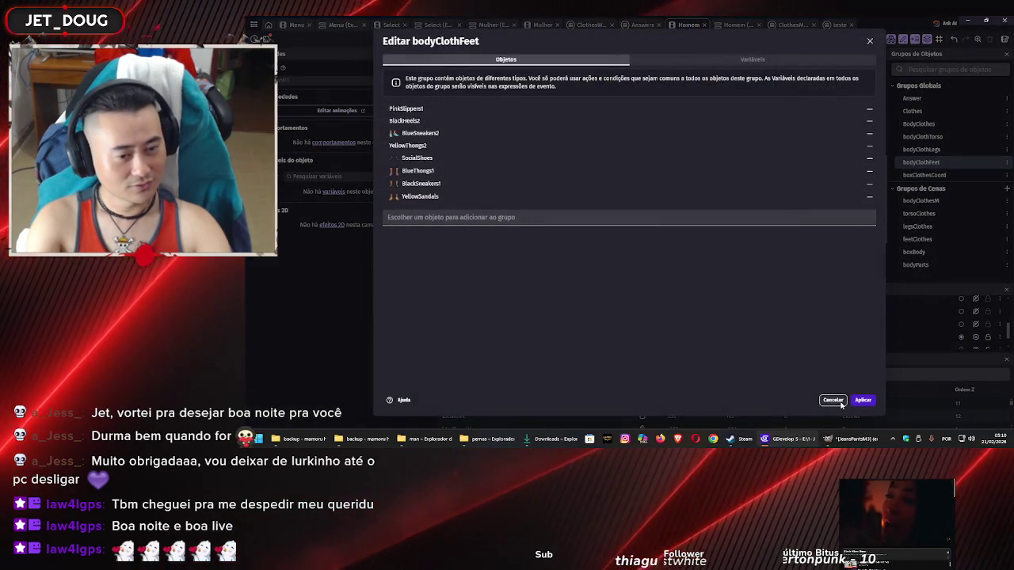
Step: Close bodyClothFeet unchanged and add YellowShortM1 to the bodyClothLegs group
{"action": "left_click", "coordinate": [840, 403]}
{"action": "double_click", "coordinate": [924, 150]}
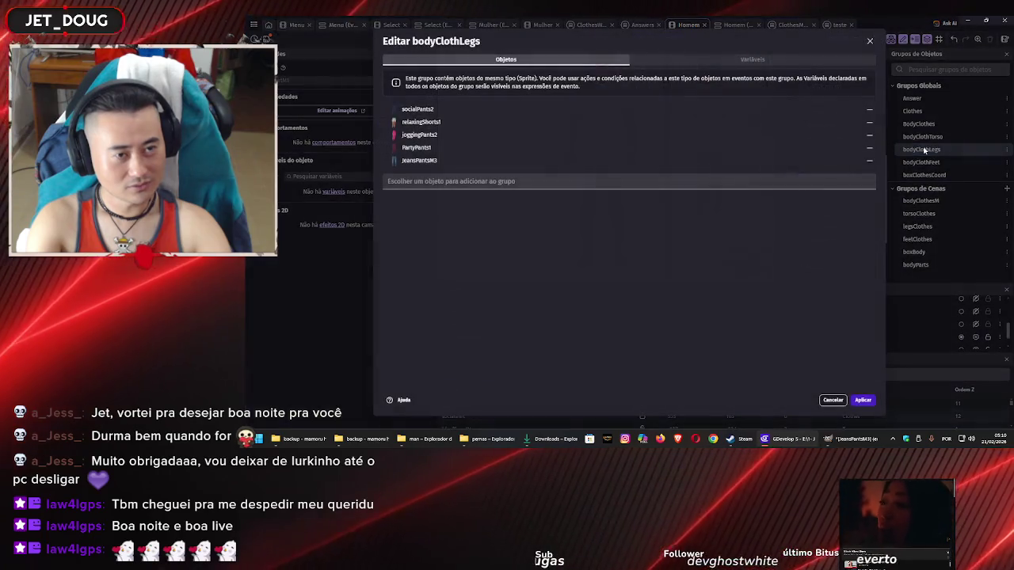
{"action": "left_click", "coordinate": [437, 181]}
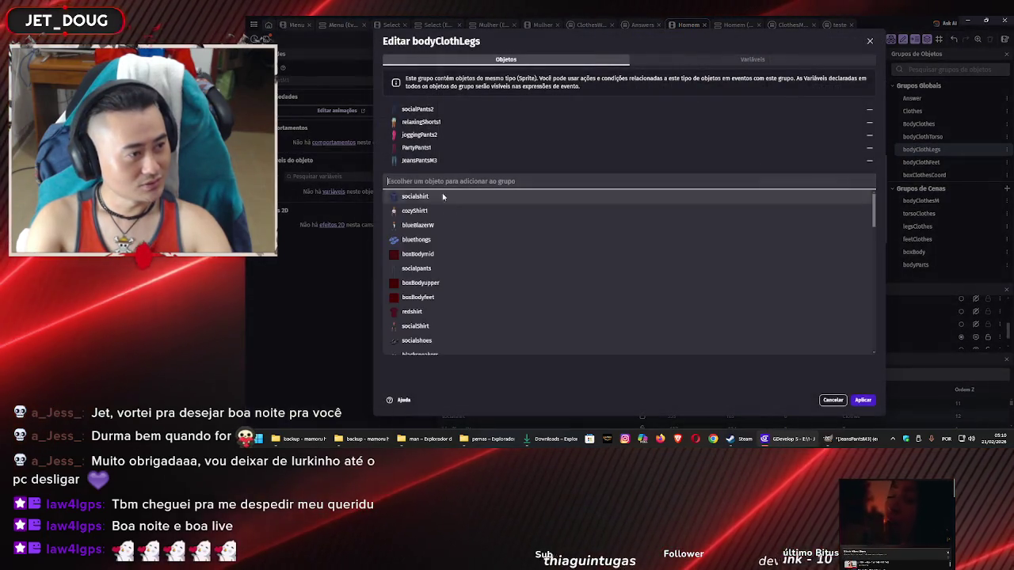
{"action": "scroll", "coordinate": [451, 265], "scroll_direction": "down", "scroll_amount": 8}
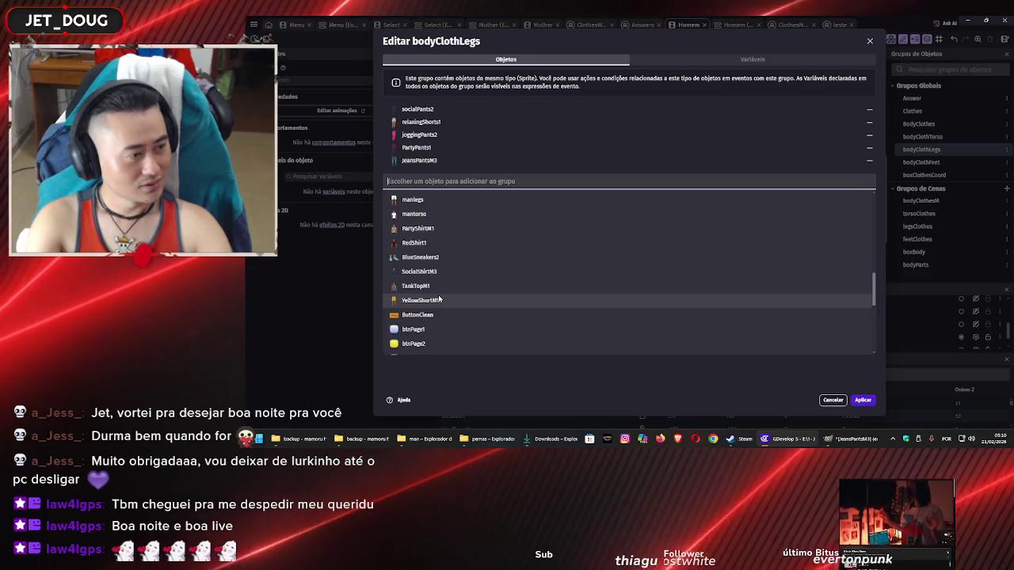
{"action": "left_click", "coordinate": [439, 300]}
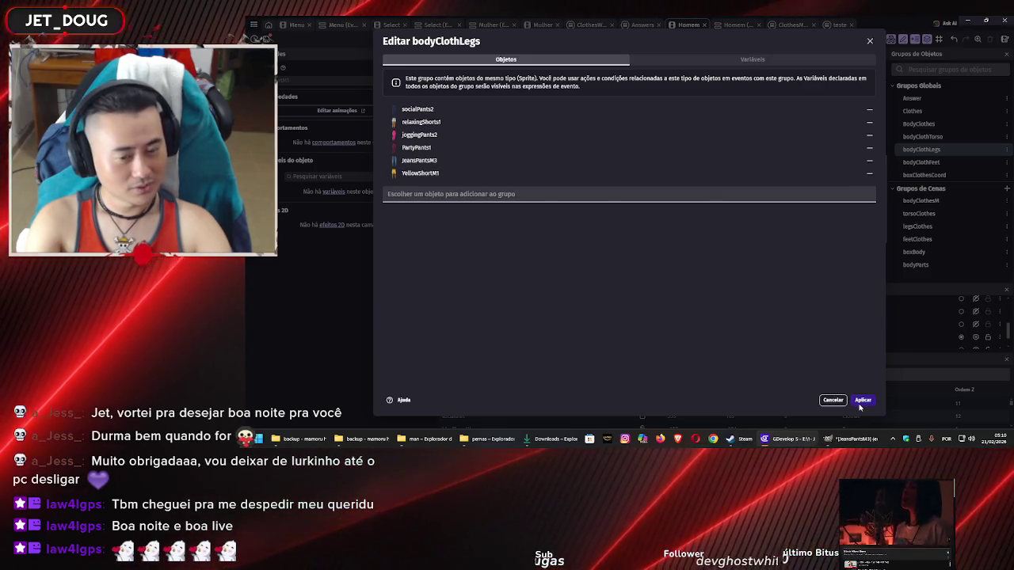
{"action": "left_click", "coordinate": [861, 402]}
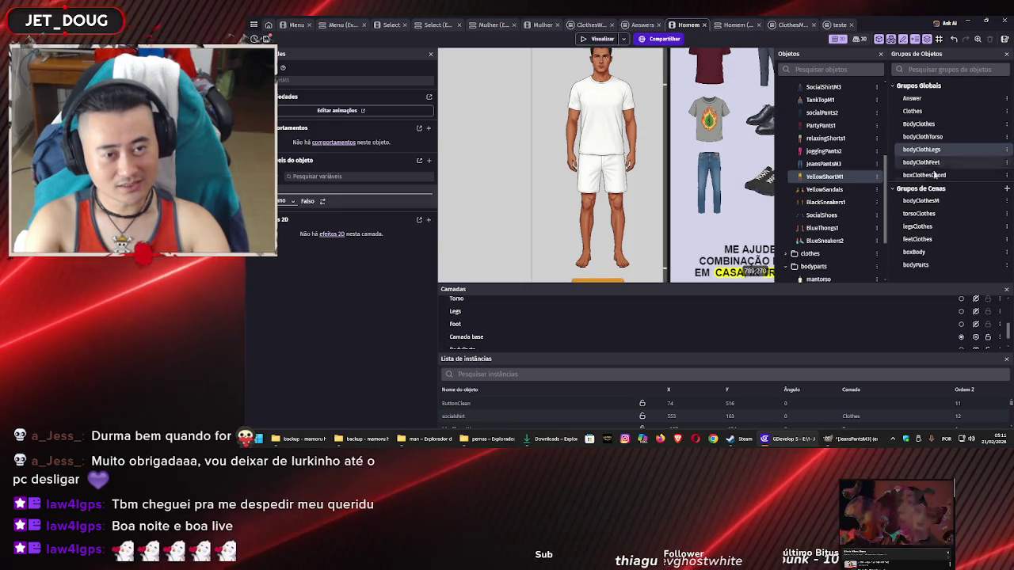
Step: Add YellowShortM1 to the bodyClothesM group and deselect it in the scene
{"action": "double_click", "coordinate": [937, 200]}
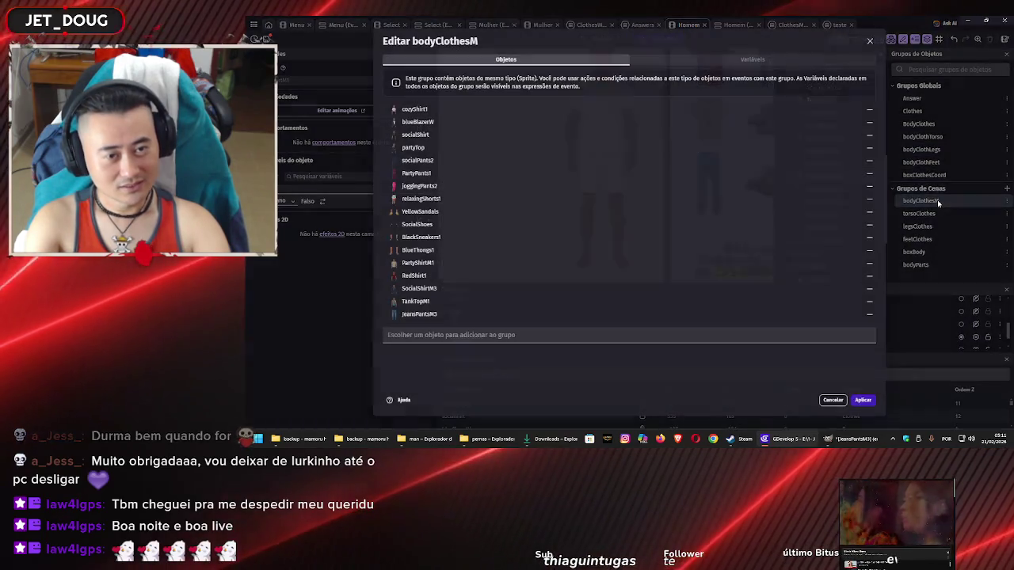
{"action": "left_click", "coordinate": [517, 335]}
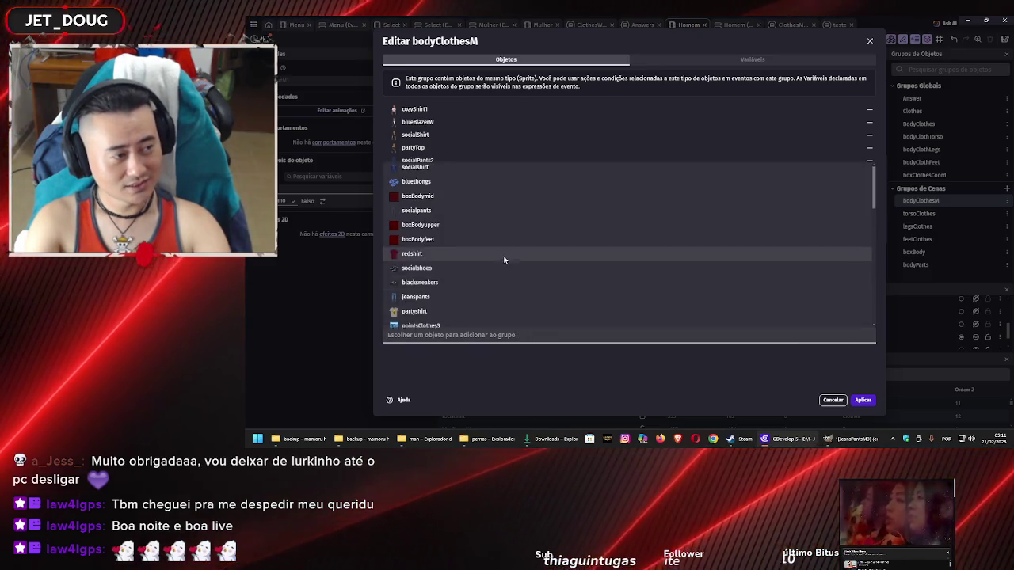
{"action": "scroll", "coordinate": [500, 259], "scroll_direction": "down", "scroll_amount": 5}
{"action": "scroll", "coordinate": [491, 261], "scroll_direction": "down", "scroll_amount": 3}
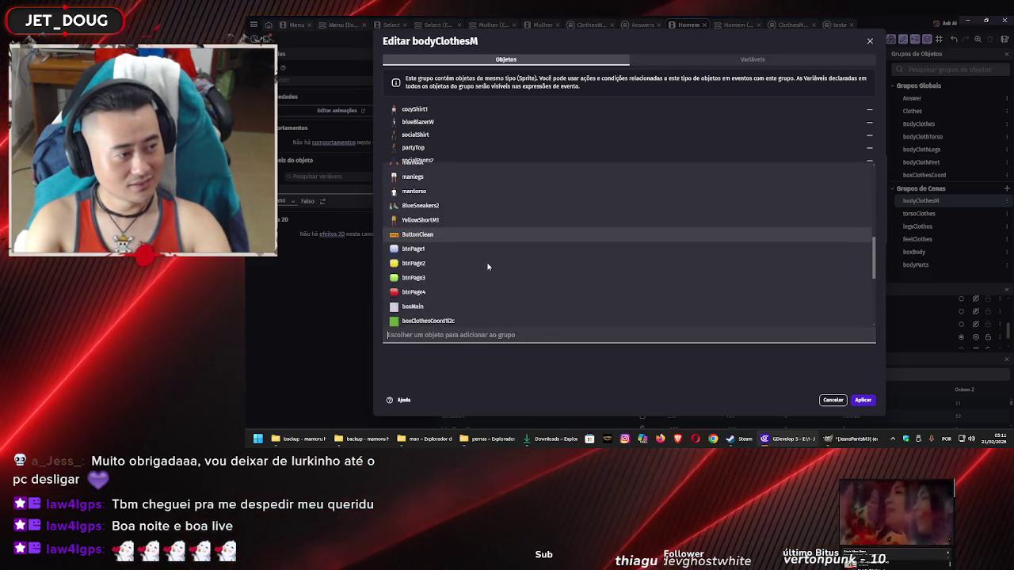
{"action": "left_click", "coordinate": [486, 220]}
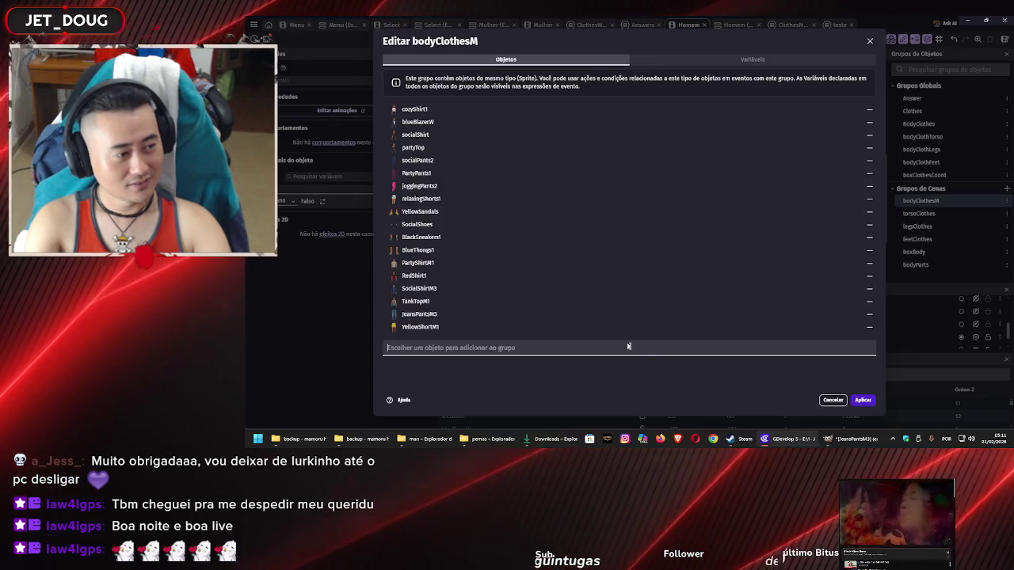
{"action": "left_click", "coordinate": [863, 402]}
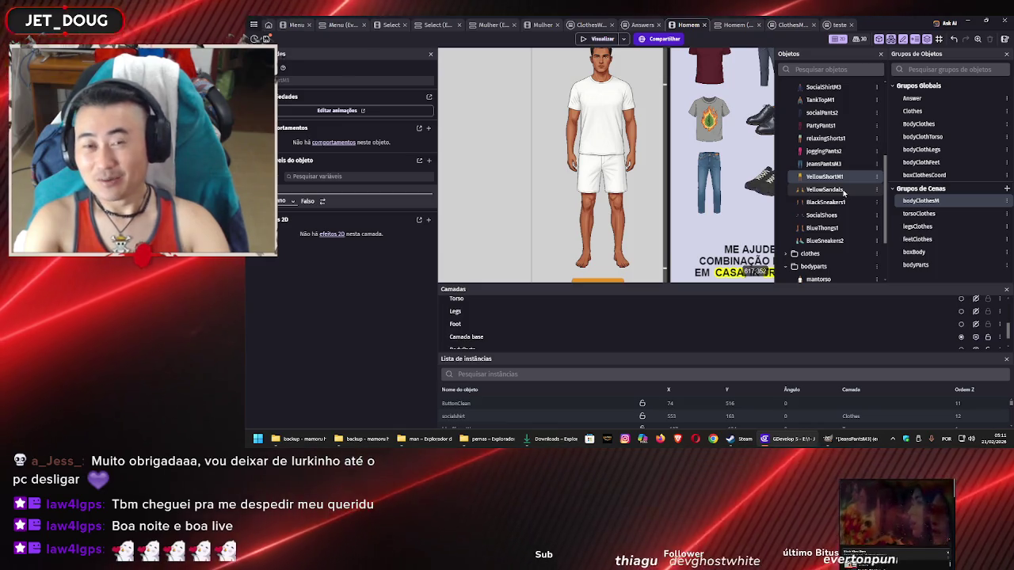
{"action": "left_click", "coordinate": [548, 192]}
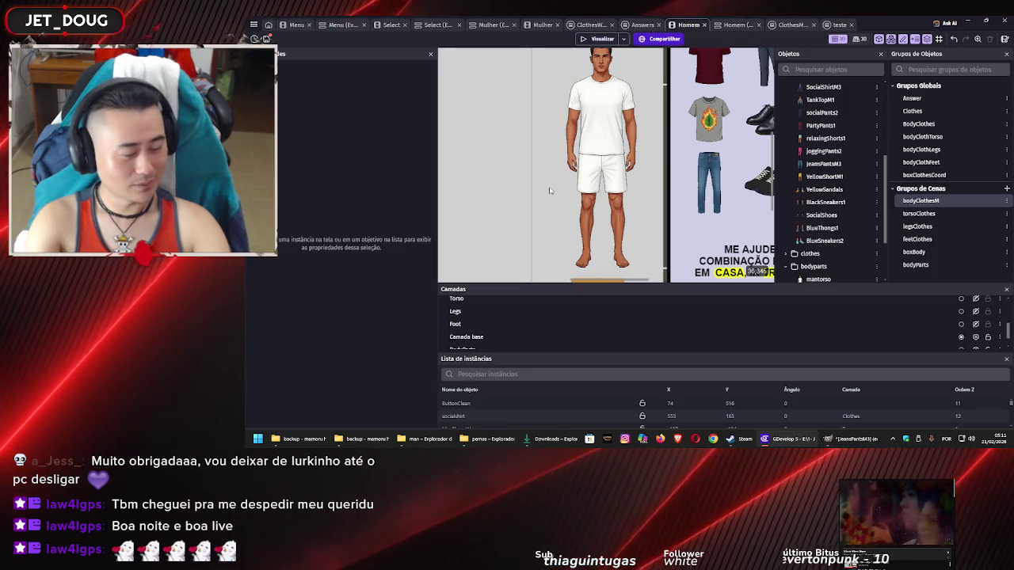
Step: Save the project and create a new Sprite object from the WhitePantsM1 image
{"action": "key", "text": "ctrl+s"}
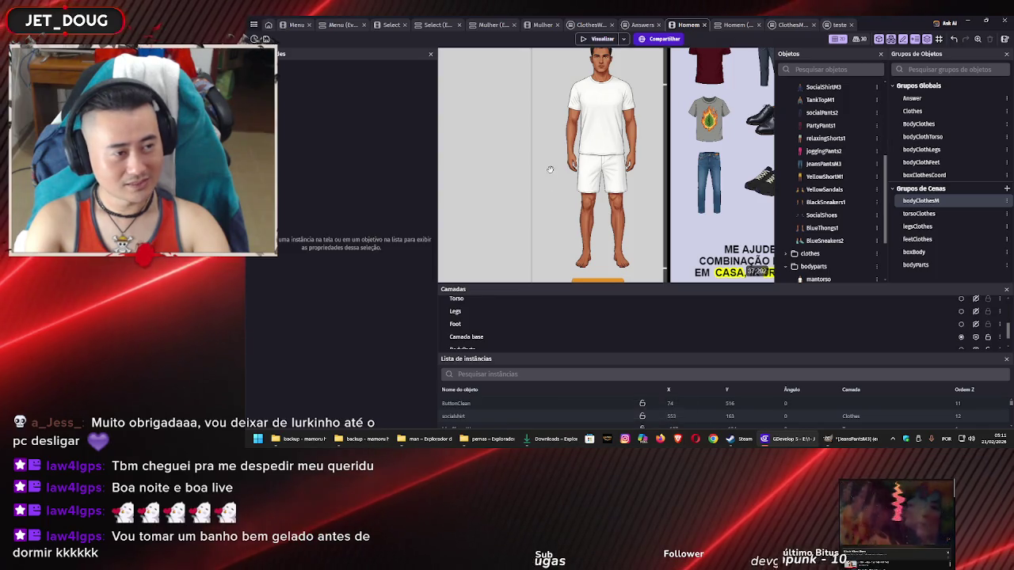
{"action": "right_click", "coordinate": [551, 170]}
{"action": "left_click", "coordinate": [563, 197]}
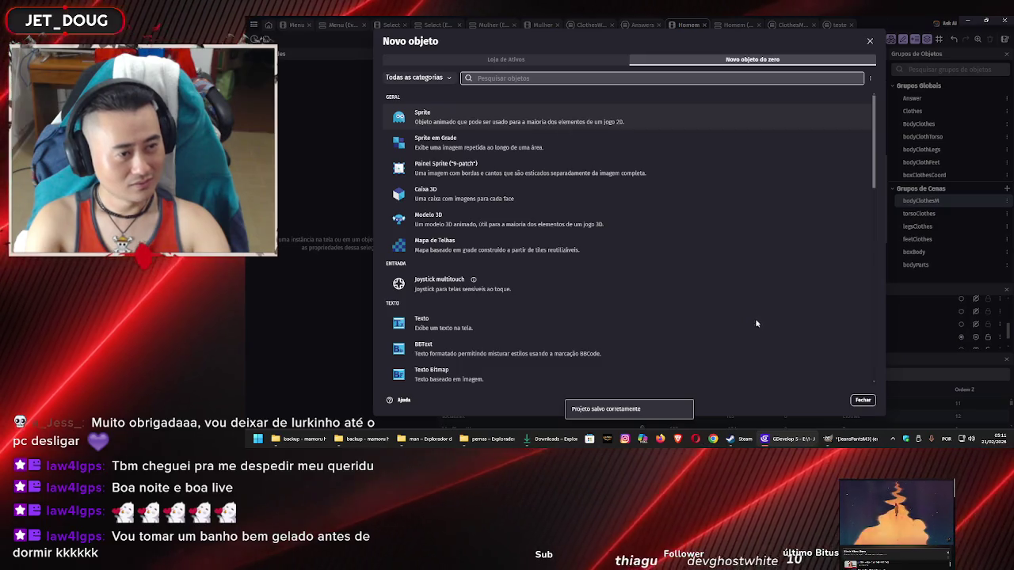
{"action": "left_click", "coordinate": [618, 117]}
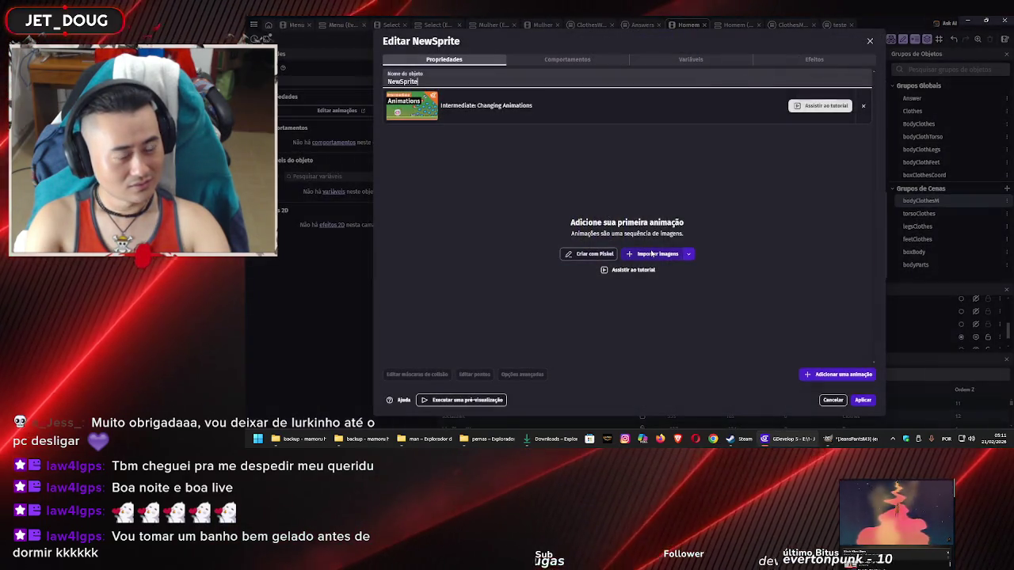
{"action": "left_click", "coordinate": [652, 253]}
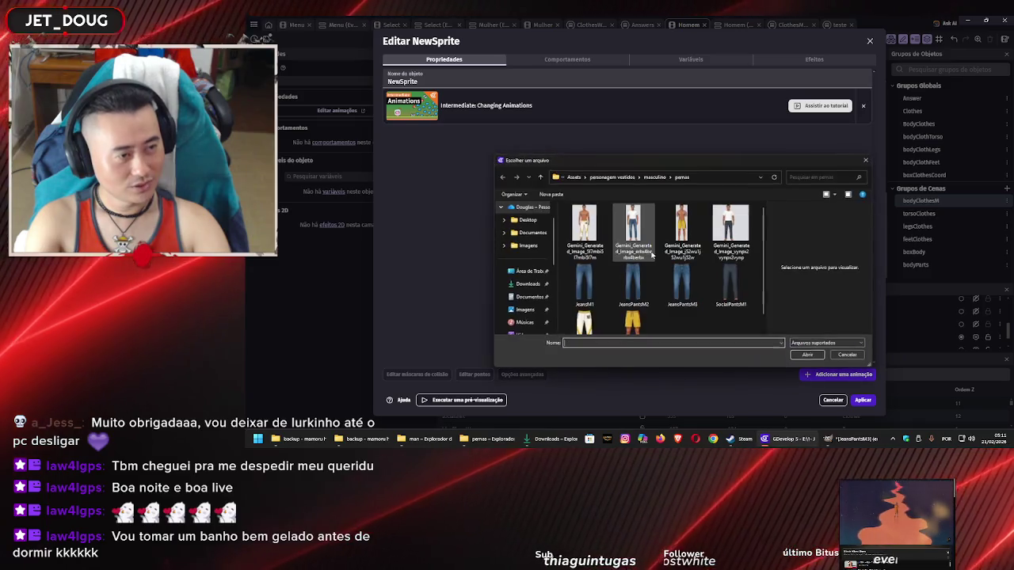
{"action": "scroll", "coordinate": [679, 285], "scroll_direction": "down", "scroll_amount": 1}
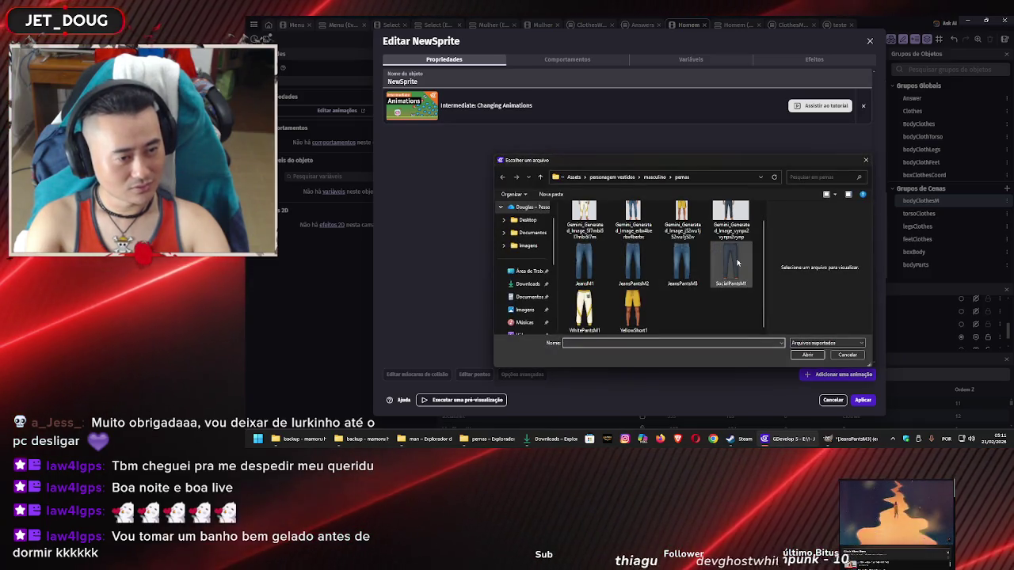
{"action": "left_click", "coordinate": [583, 309]}
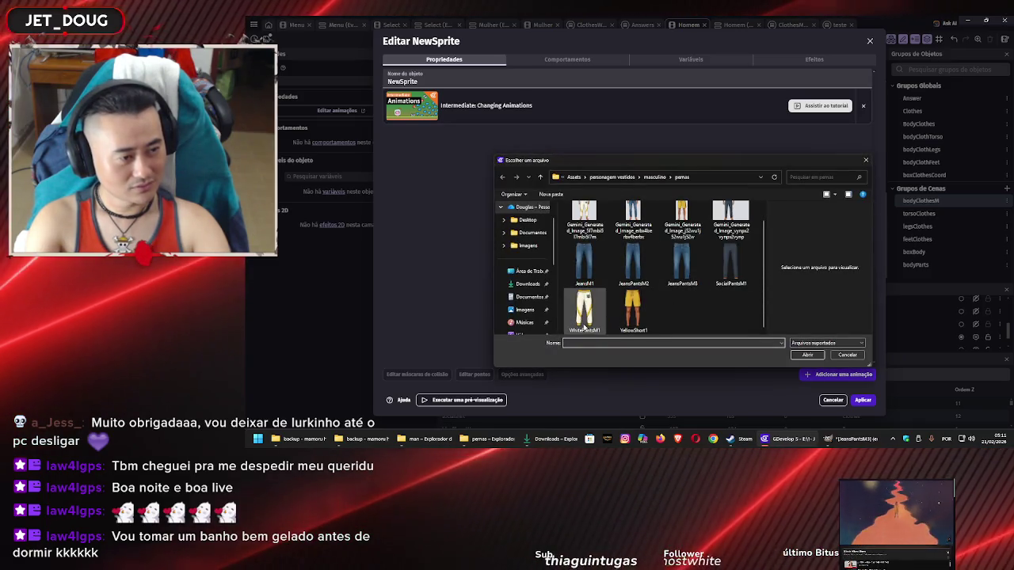
{"action": "left_click", "coordinate": [815, 357]}
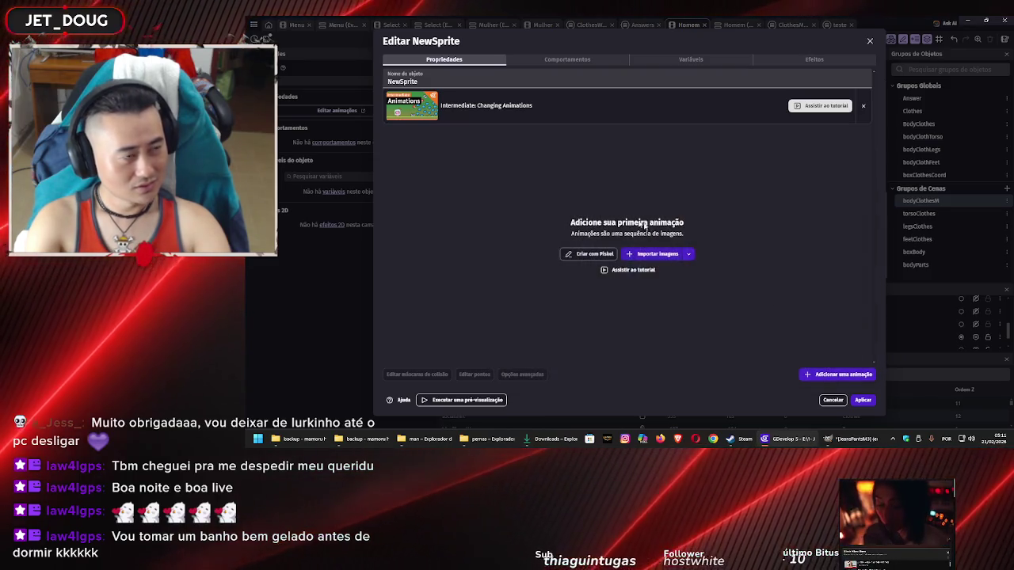
Step: Name the sprite WhitePantsM1, apply it, and move it to the scene's upper left
{"action": "left_click", "coordinate": [442, 79]}
{"action": "type", "text": "White"}
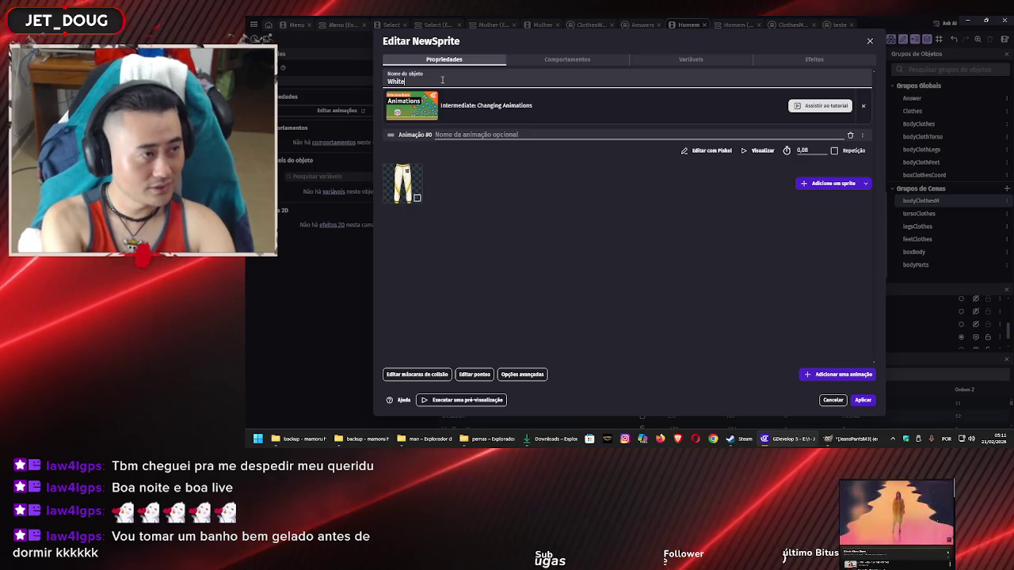
{"action": "type", "text": "PantsM1"}
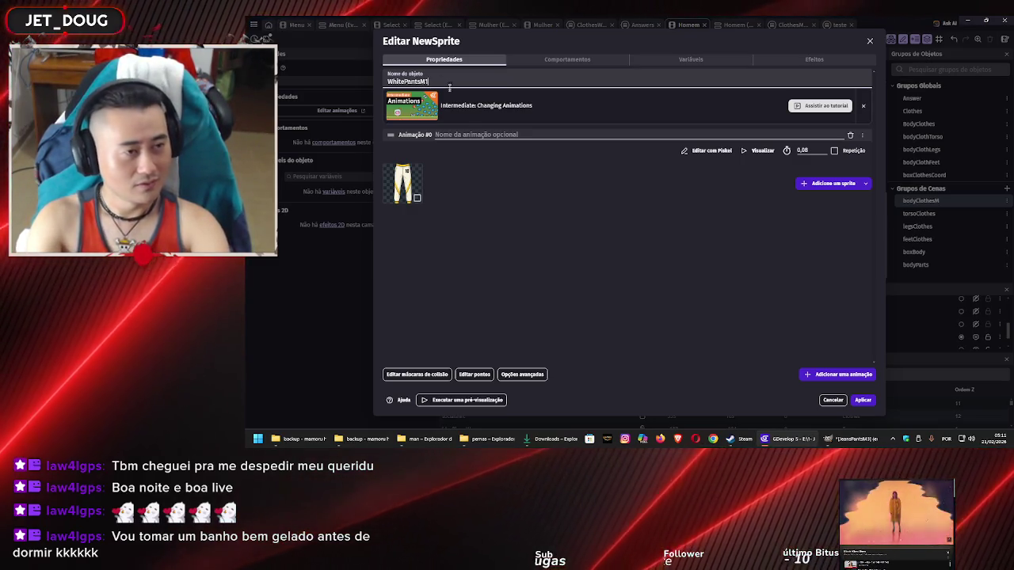
{"action": "left_click", "coordinate": [862, 401]}
{"action": "left_click_drag", "start_coordinate": [556, 227], "coordinate": [453, 130]}
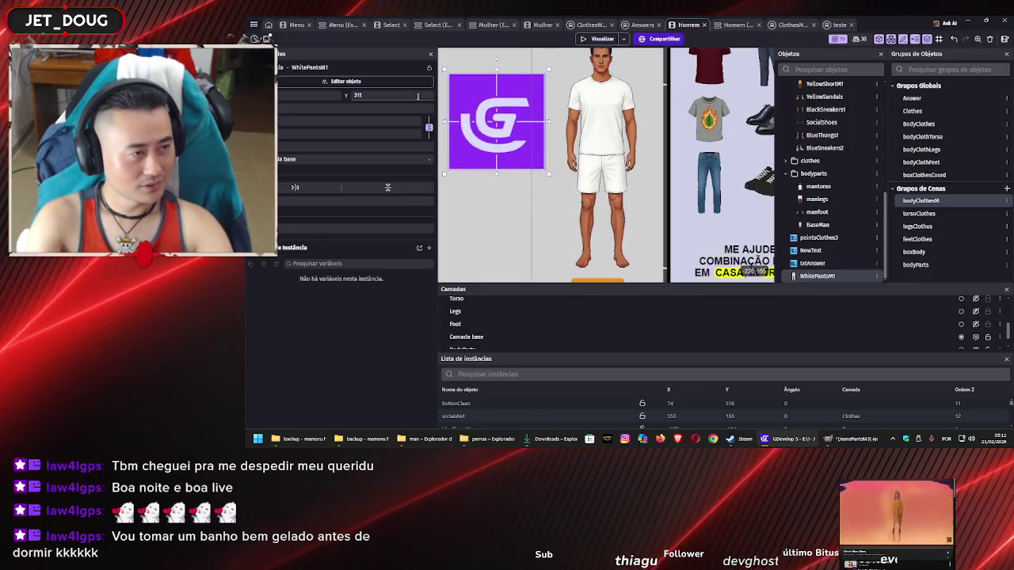
Step: Shrink the WhitePantsM1 pants instance in the scene
{"action": "double_click", "coordinate": [497, 112]}
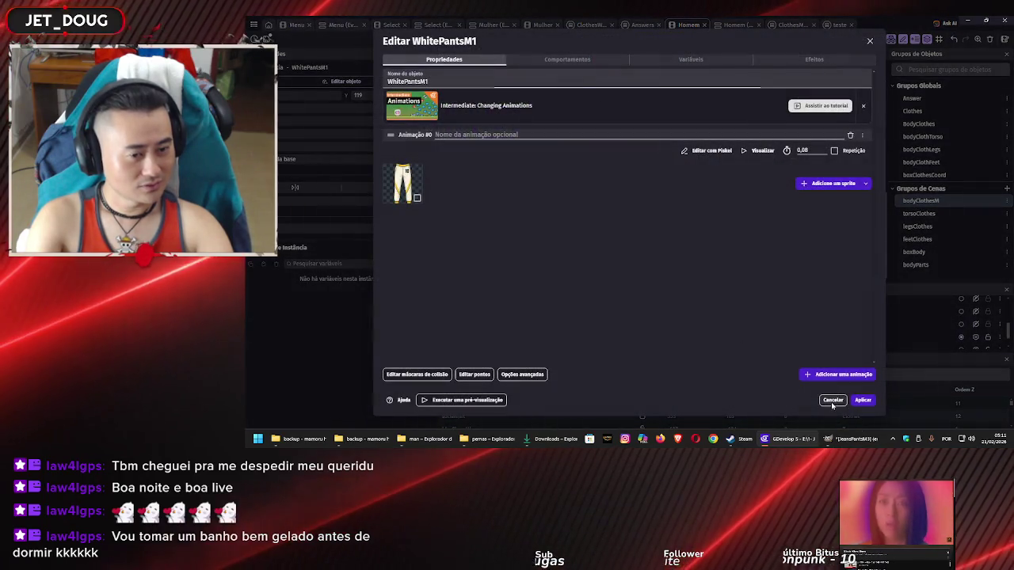
{"action": "left_click", "coordinate": [832, 401]}
{"action": "scroll", "coordinate": [501, 182], "scroll_direction": "down", "scroll_amount": 3}
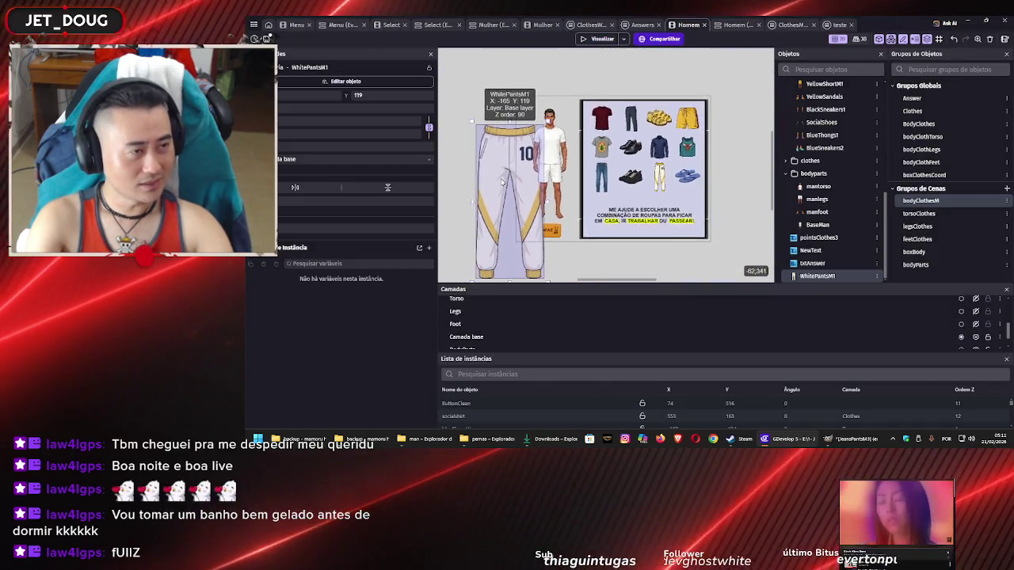
{"action": "scroll", "coordinate": [501, 182], "scroll_direction": "down", "scroll_amount": 2}
{"action": "mouse_move", "coordinate": [540, 125]}
{"action": "left_mouse_down"}
{"action": "mouse_move", "coordinate": [504, 224]}
{"action": "mouse_move", "coordinate": [530, 168]}
{"action": "left_mouse_up"}
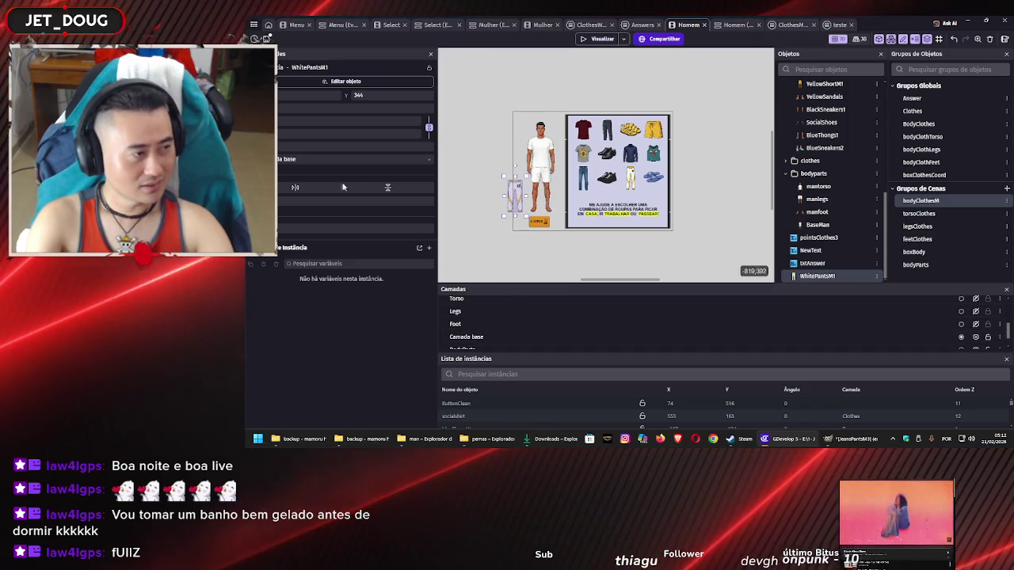
Step: Assign the pants instance to the BodyPartsTorso layer, then delete that instance
{"action": "left_click", "coordinate": [336, 159]}
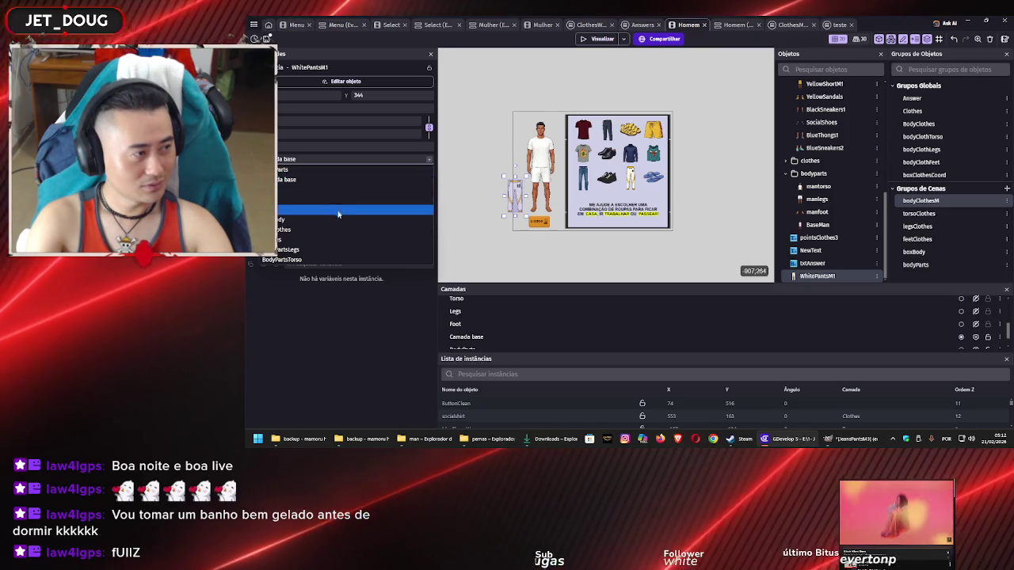
{"action": "scroll", "coordinate": [627, 331], "scroll_direction": "up", "scroll_amount": 3}
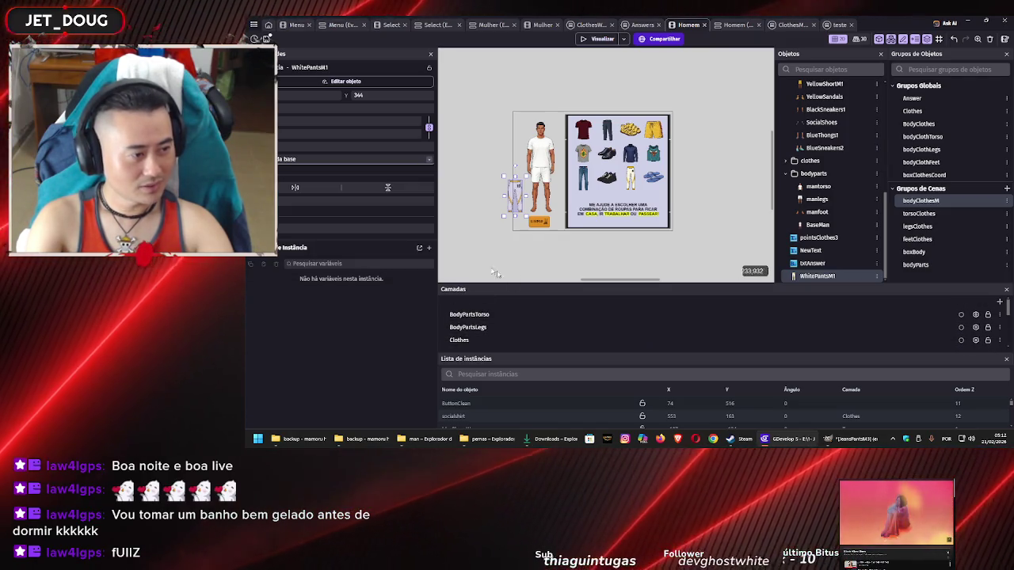
{"action": "left_click", "coordinate": [321, 161]}
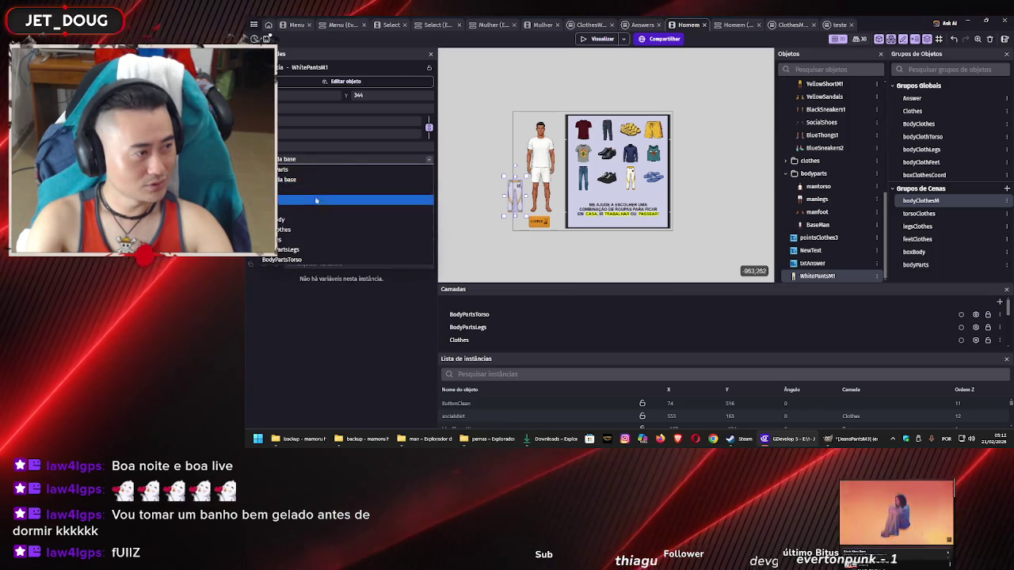
{"action": "left_click", "coordinate": [293, 259]}
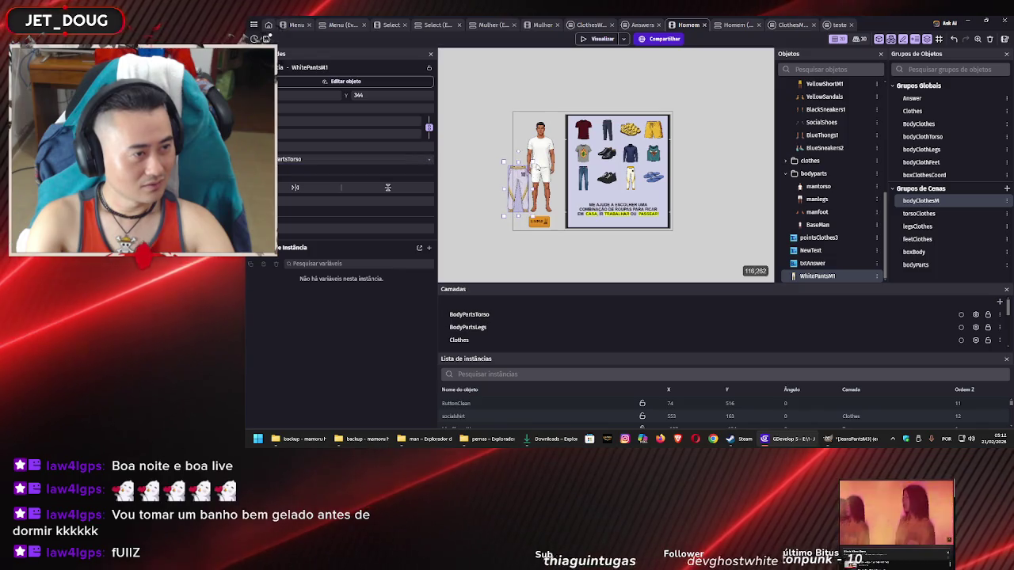
{"action": "key", "text": "Delete"}
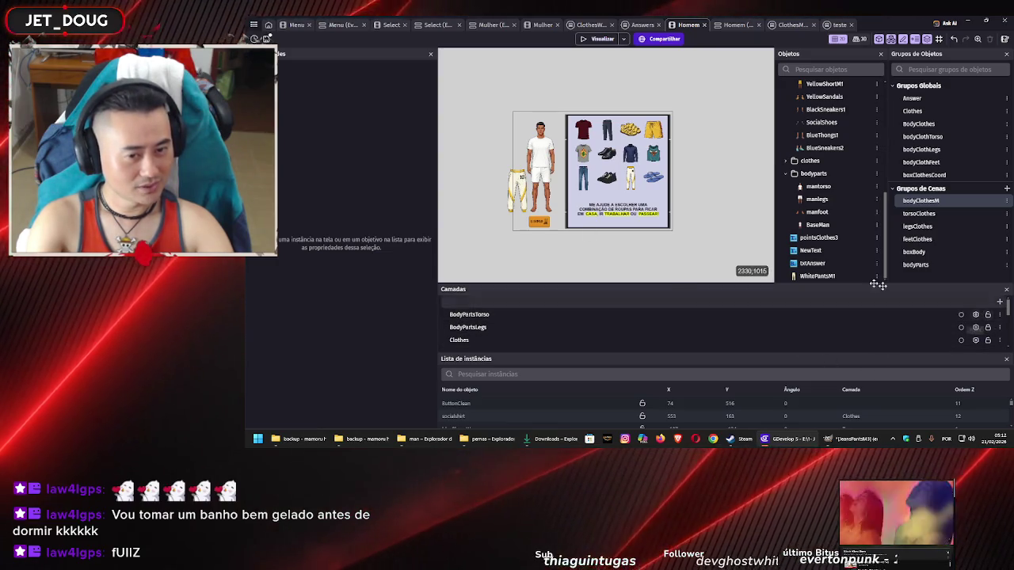
Step: Move a WhitePantsM1 instance onto the male character's legs and raise it slightly
{"action": "double_click", "coordinate": [518, 184]}
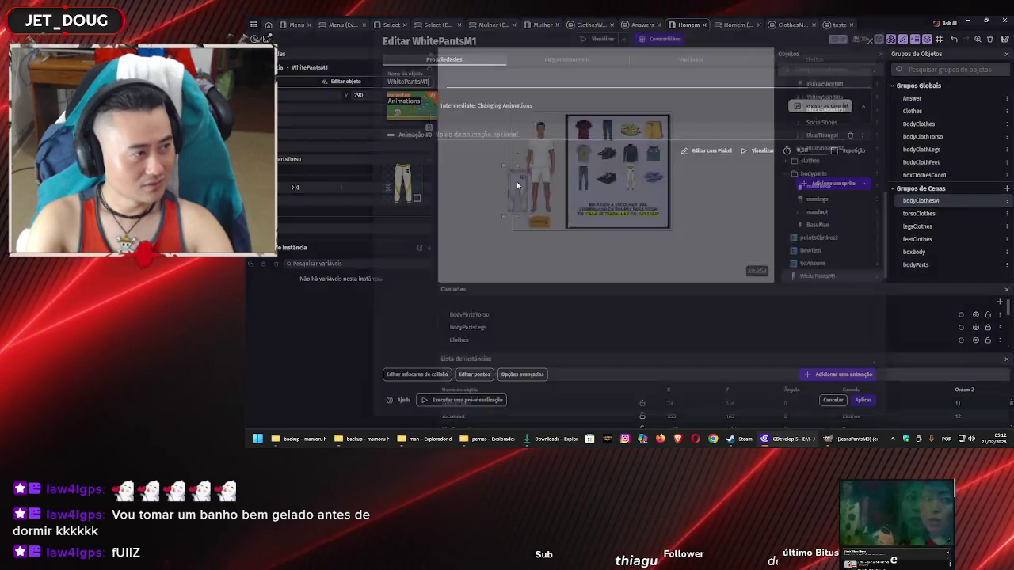
{"action": "left_click", "coordinate": [832, 400]}
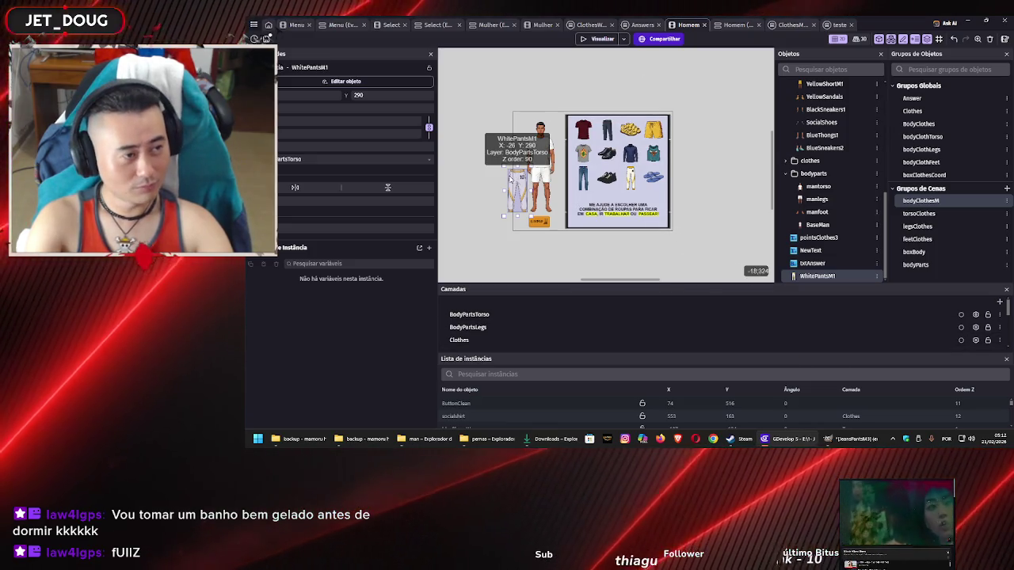
{"action": "left_click_drag", "start_coordinate": [518, 187], "coordinate": [544, 184]}
{"action": "scroll", "coordinate": [544, 184], "scroll_direction": "up", "scroll_amount": 5}
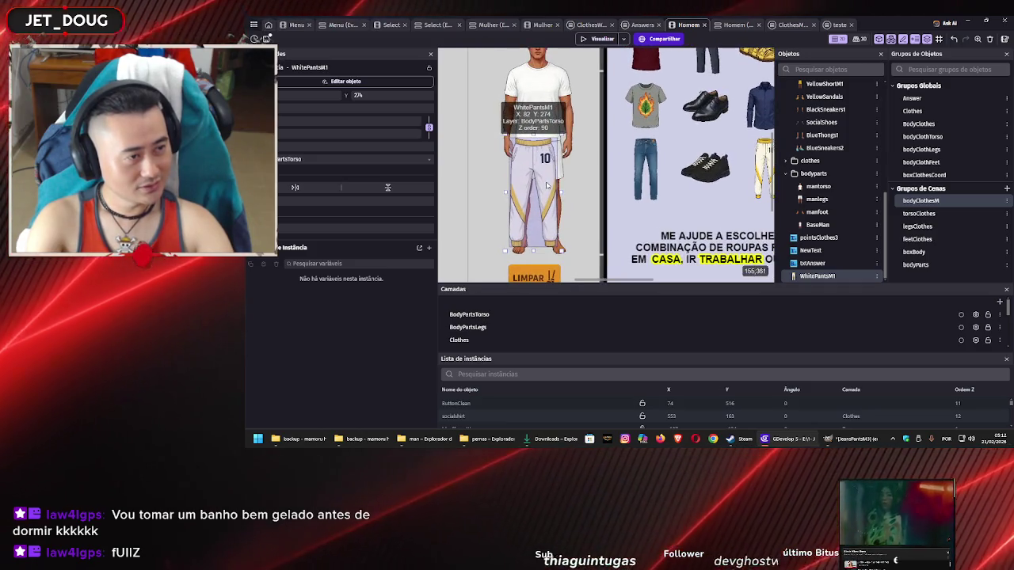
{"action": "left_click_drag", "start_coordinate": [547, 185], "coordinate": [551, 182]}
{"action": "scroll", "coordinate": [546, 193], "scroll_direction": "up", "scroll_amount": 2}
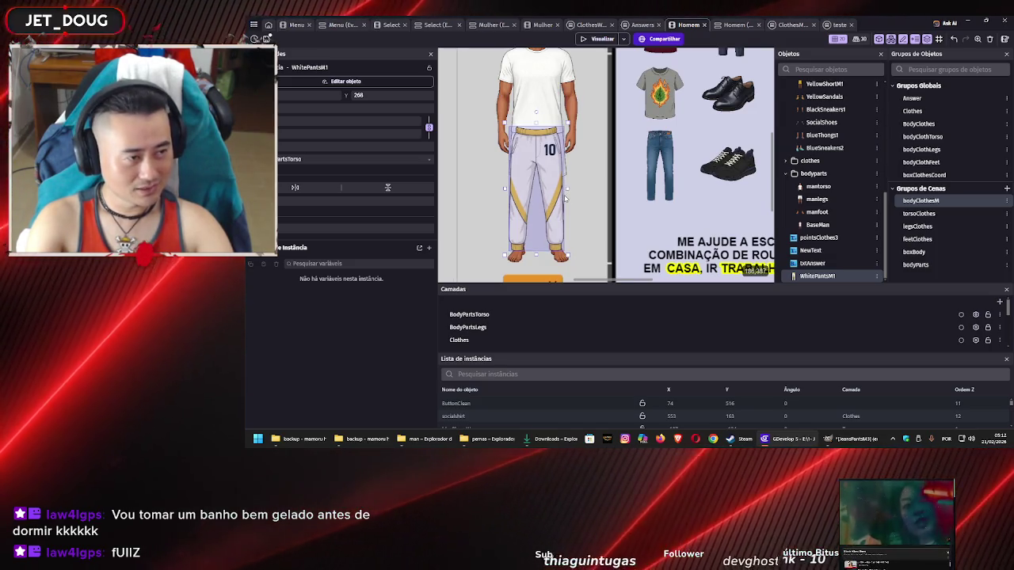
{"action": "scroll", "coordinate": [556, 196], "scroll_direction": "up", "scroll_amount": 2}
{"action": "left_click_drag", "start_coordinate": [553, 197], "coordinate": [553, 193]}
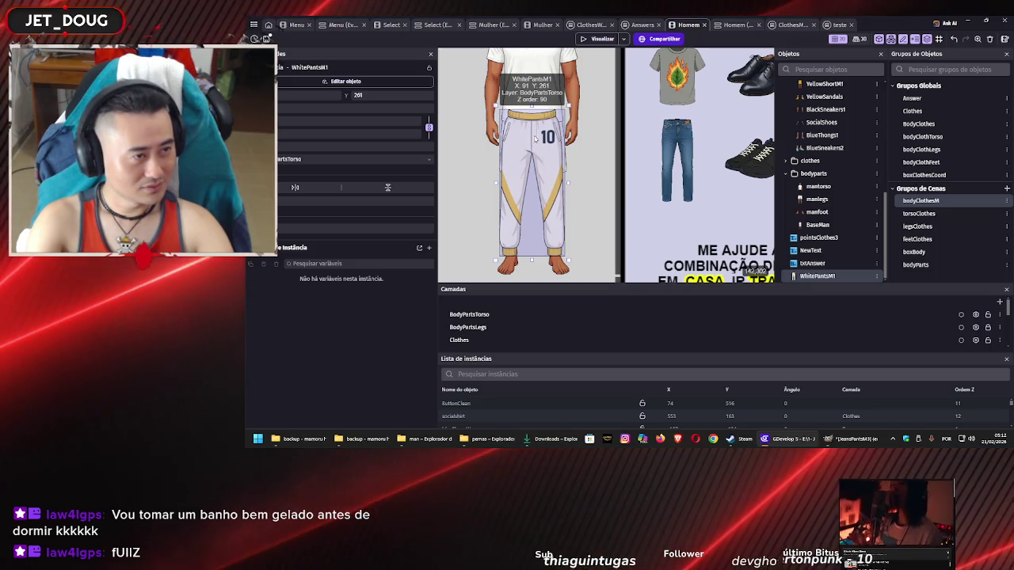
Step: Adjust the pants' left and right edges and lower them to Y 270
{"action": "left_click_drag", "start_coordinate": [565, 182], "coordinate": [568, 182]}
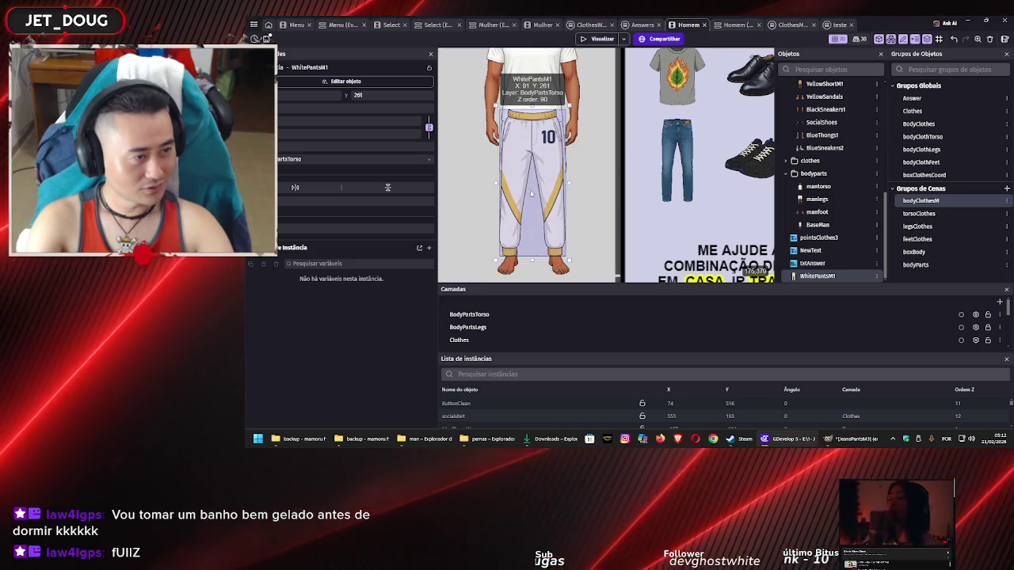
{"action": "left_click_drag", "start_coordinate": [496, 182], "coordinate": [502, 184]}
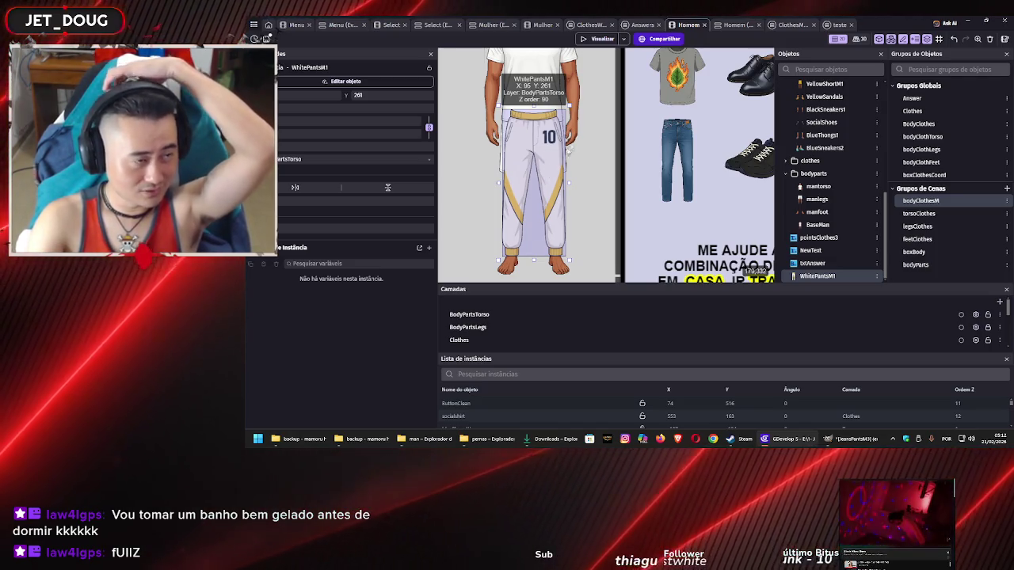
{"action": "scroll", "coordinate": [529, 122], "scroll_direction": "up", "scroll_amount": 2}
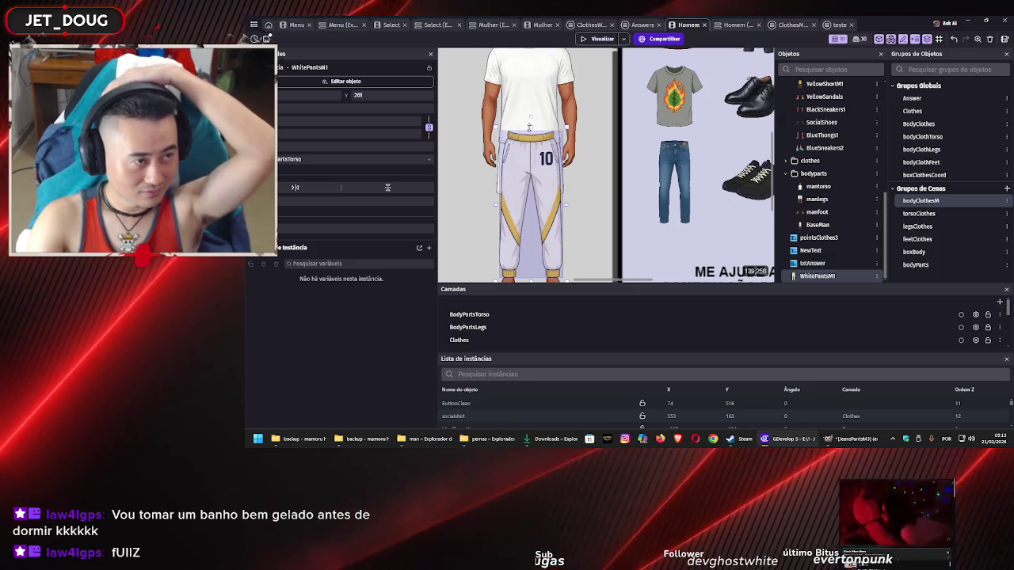
{"action": "left_click_drag", "start_coordinate": [528, 127], "coordinate": [530, 135]}
{"action": "scroll", "coordinate": [591, 199], "scroll_direction": "down", "scroll_amount": 1}
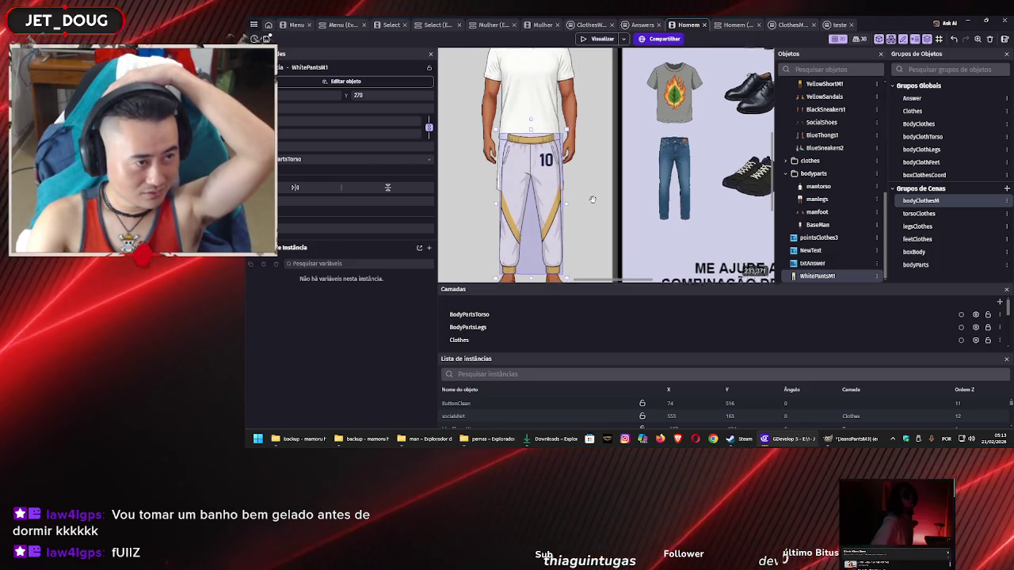
{"action": "scroll", "coordinate": [592, 193], "scroll_direction": "down", "scroll_amount": 2}
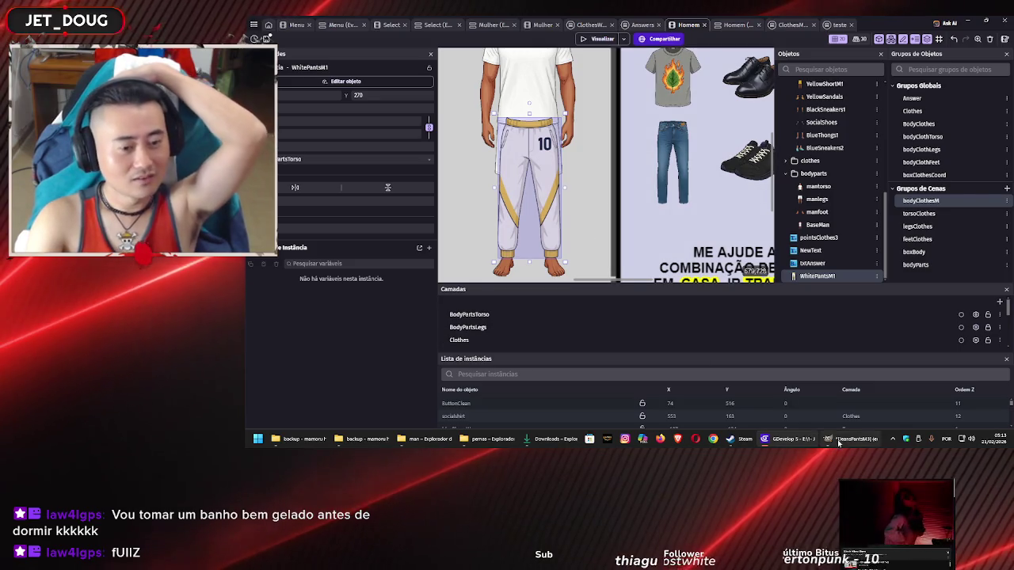
{"action": "key", "text": "alt+Tab"}
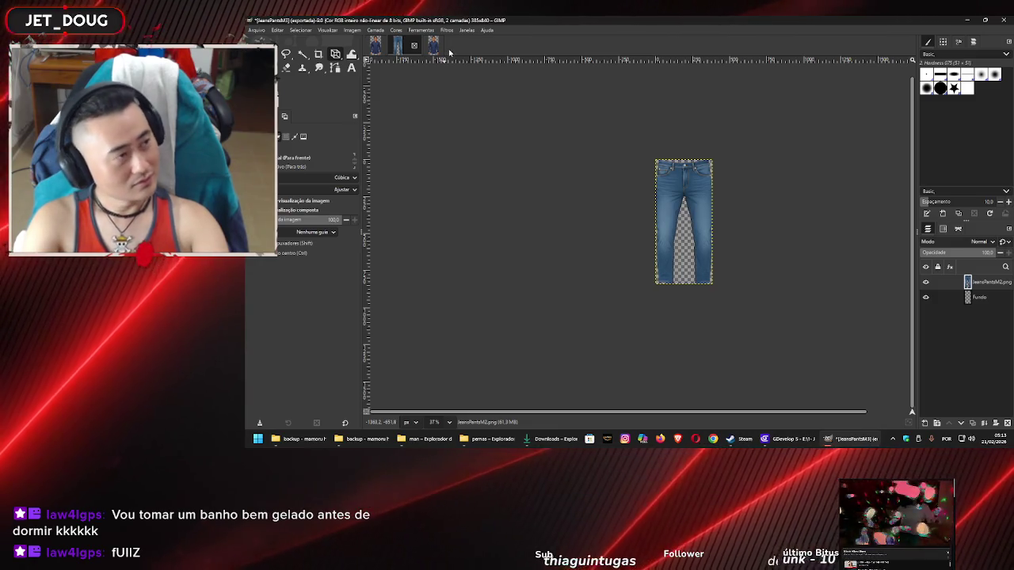
Step: Enlarge the canvas to 1000x2000, hide the jeans layer, and add WhitePantsM1 as a layer
{"action": "key", "text": "ctrl+z"}
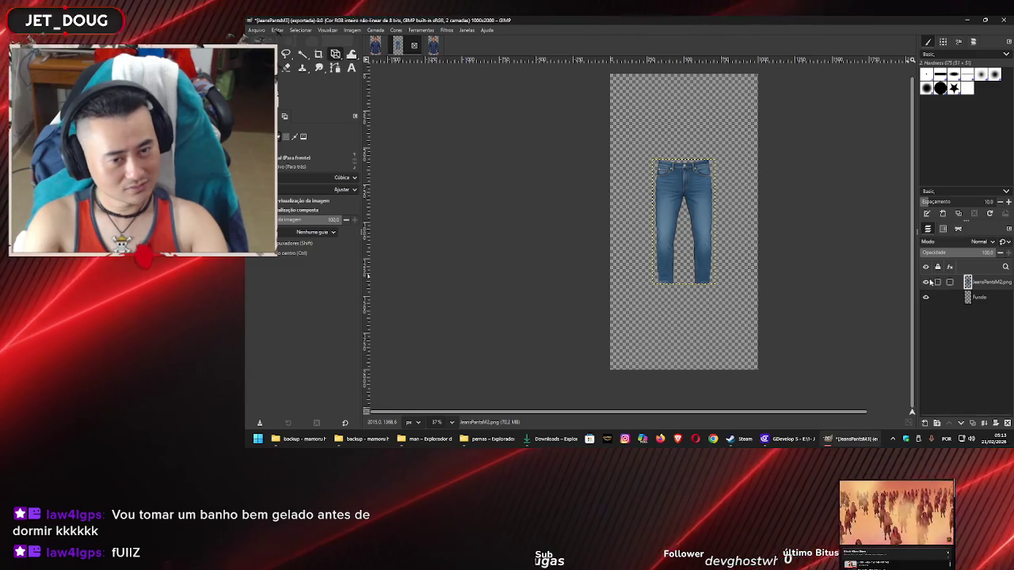
{"action": "left_click", "coordinate": [925, 282]}
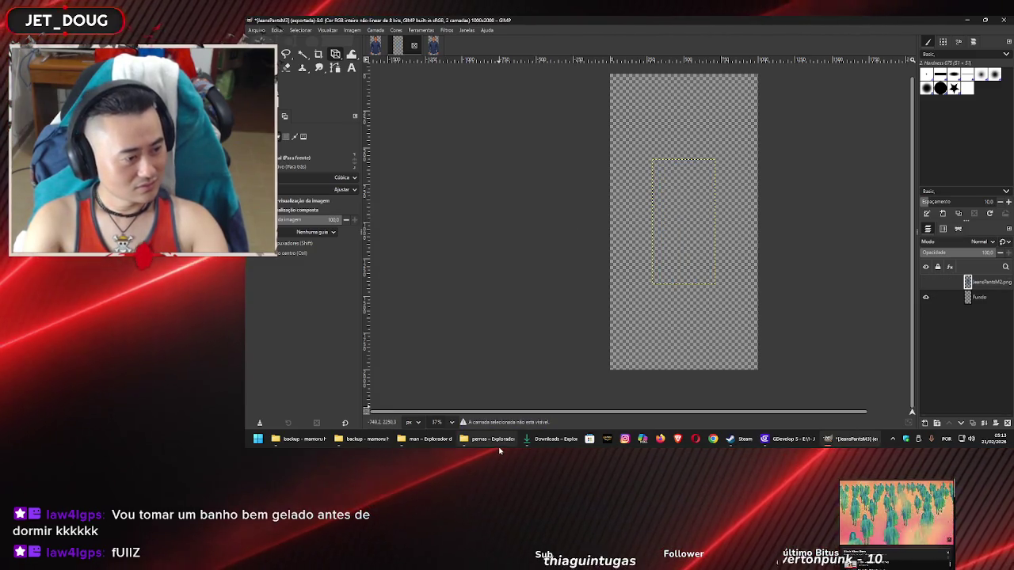
{"action": "left_click", "coordinate": [494, 440]}
{"action": "left_click", "coordinate": [890, 260]}
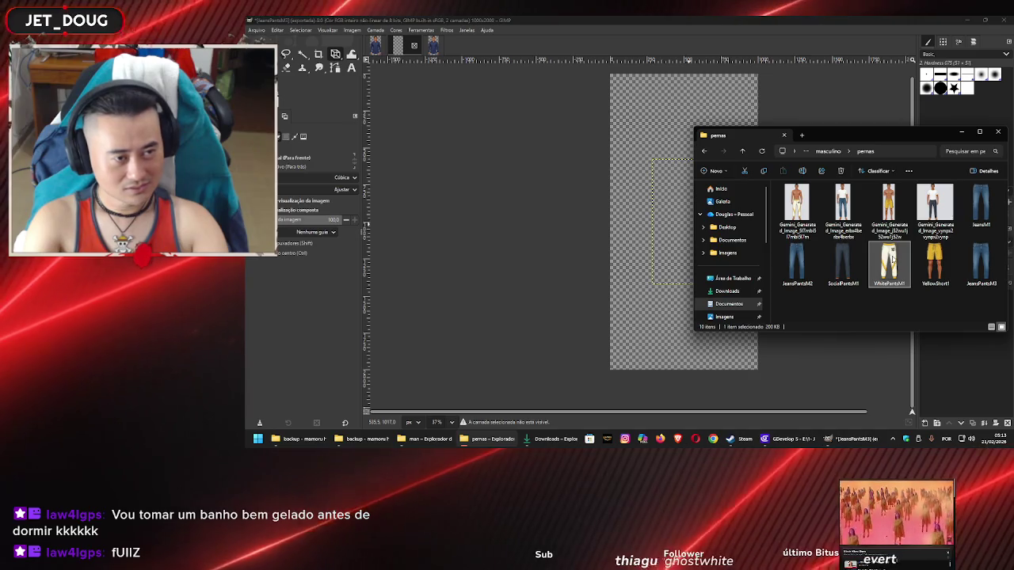
{"action": "left_click_drag", "start_coordinate": [890, 260], "coordinate": [673, 213]}
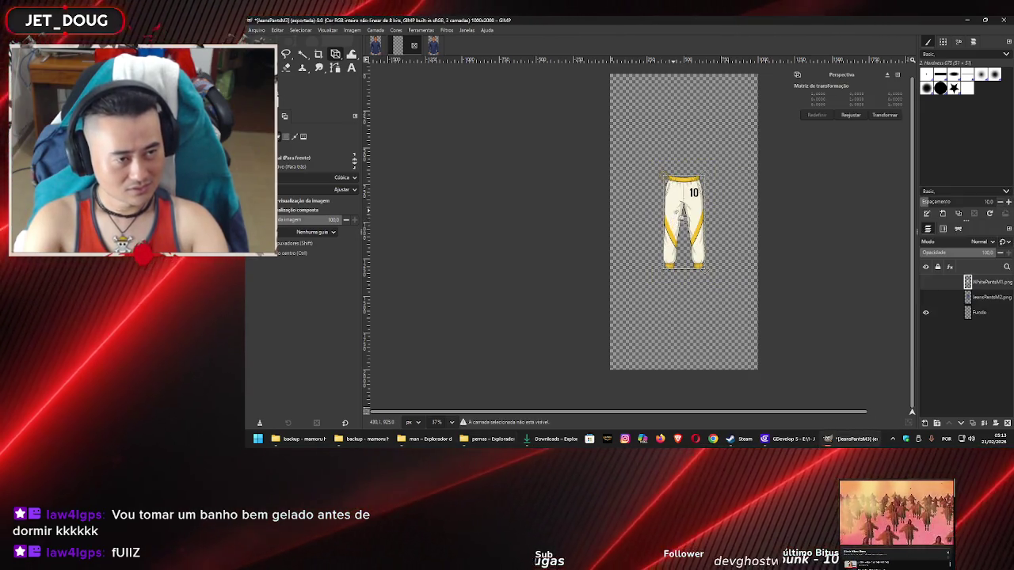
{"action": "scroll", "coordinate": [679, 210], "scroll_direction": "up", "scroll_amount": 3}
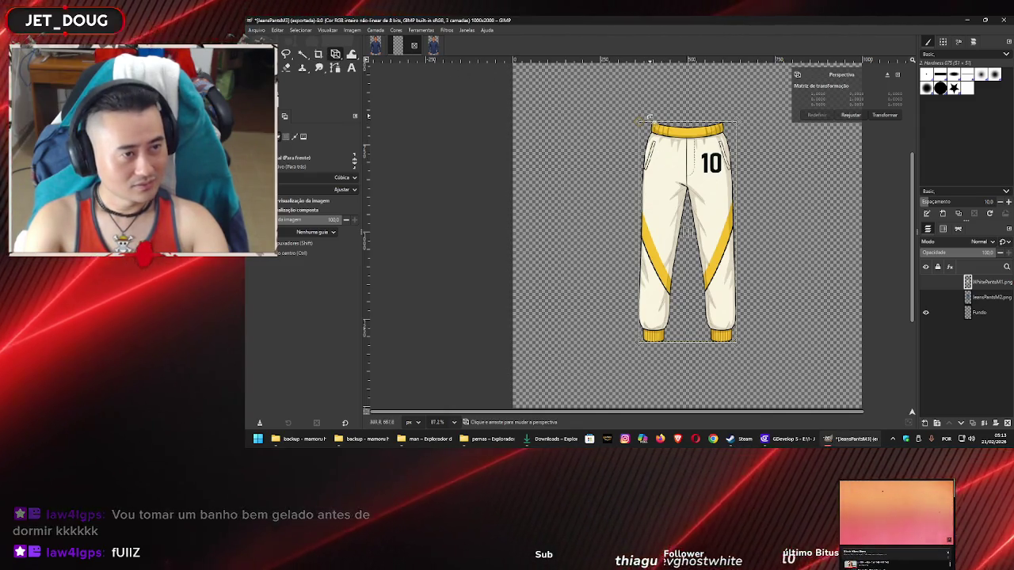
Step: Widen the pants' waist by pulling its top corners outward in perspective
{"action": "left_click_drag", "start_coordinate": [637, 125], "coordinate": [633, 124]}
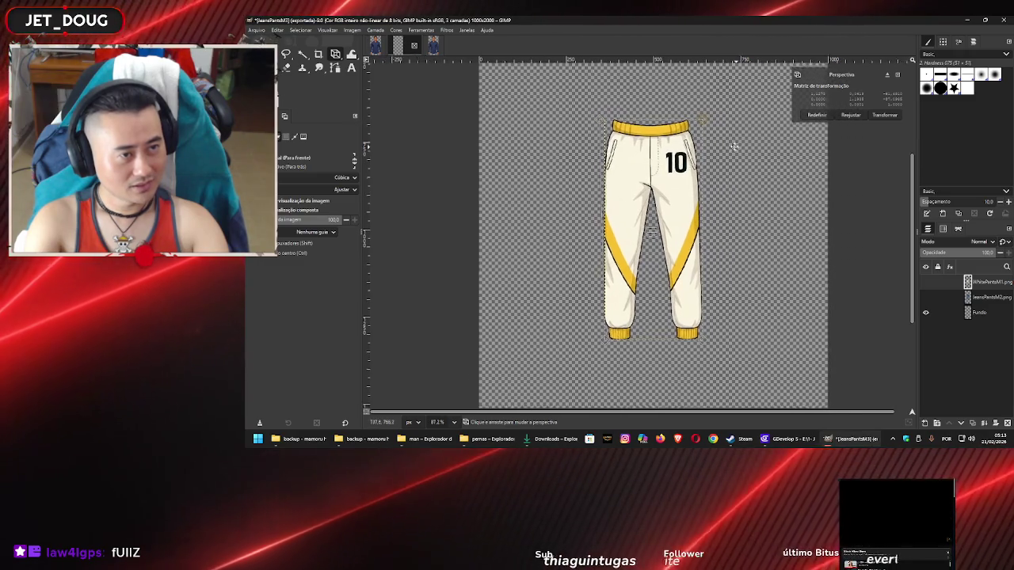
{"action": "left_click_drag", "start_coordinate": [701, 118], "coordinate": [717, 121]}
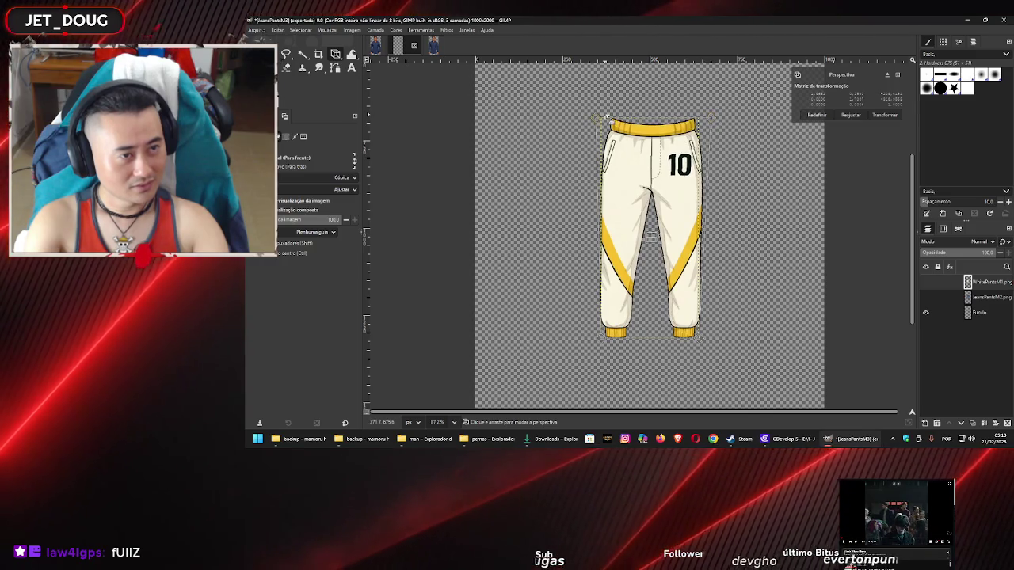
{"action": "left_click_drag", "start_coordinate": [597, 118], "coordinate": [591, 120]}
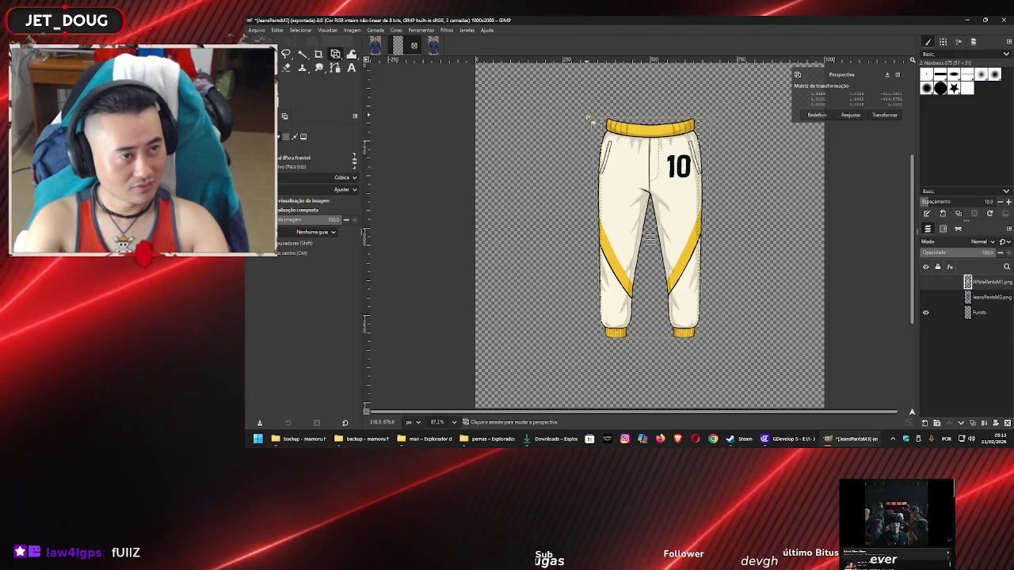
{"action": "left_click_drag", "start_coordinate": [590, 118], "coordinate": [592, 119]}
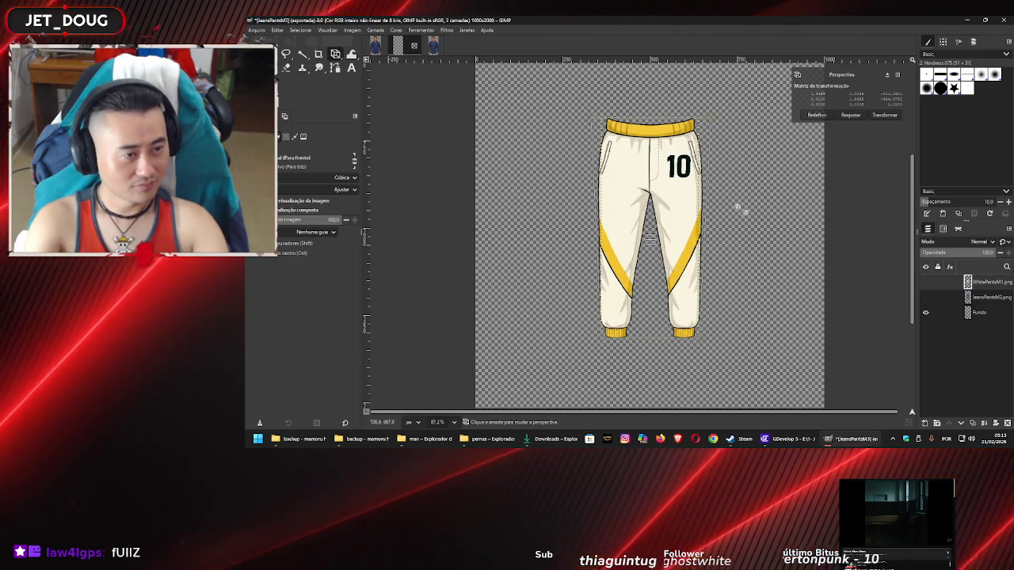
{"action": "left_click", "coordinate": [884, 116]}
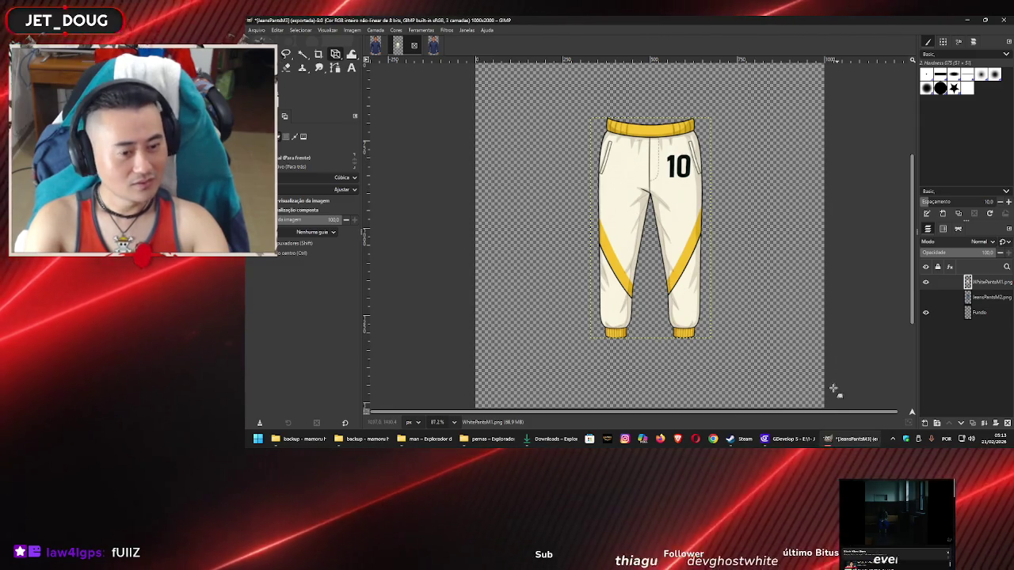
{"action": "left_click", "coordinate": [799, 440]}
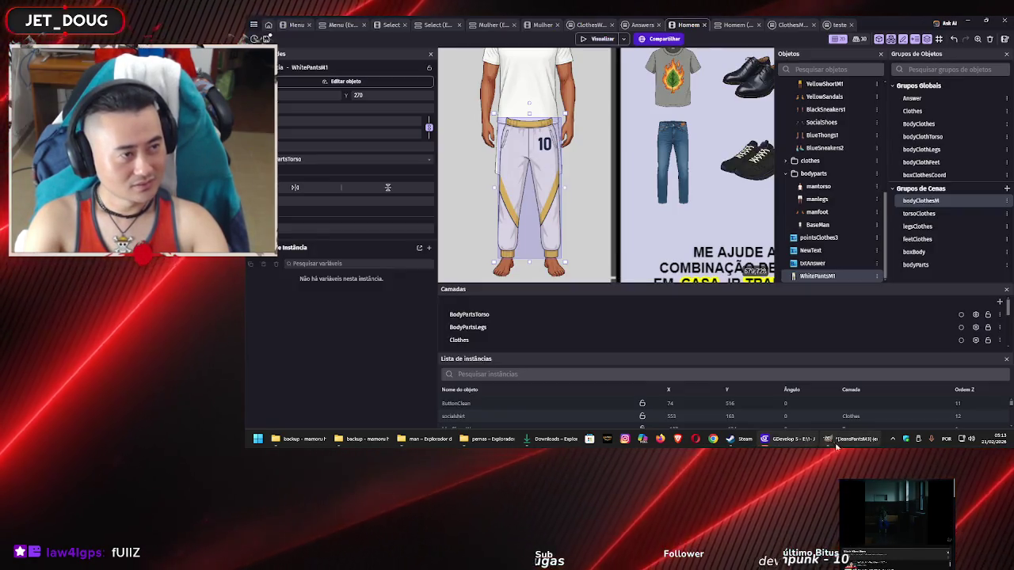
Step: Pull the pants' top-left and top-right corners further outward in a new perspective transform
{"action": "mouse_move", "coordinate": [844, 447]}
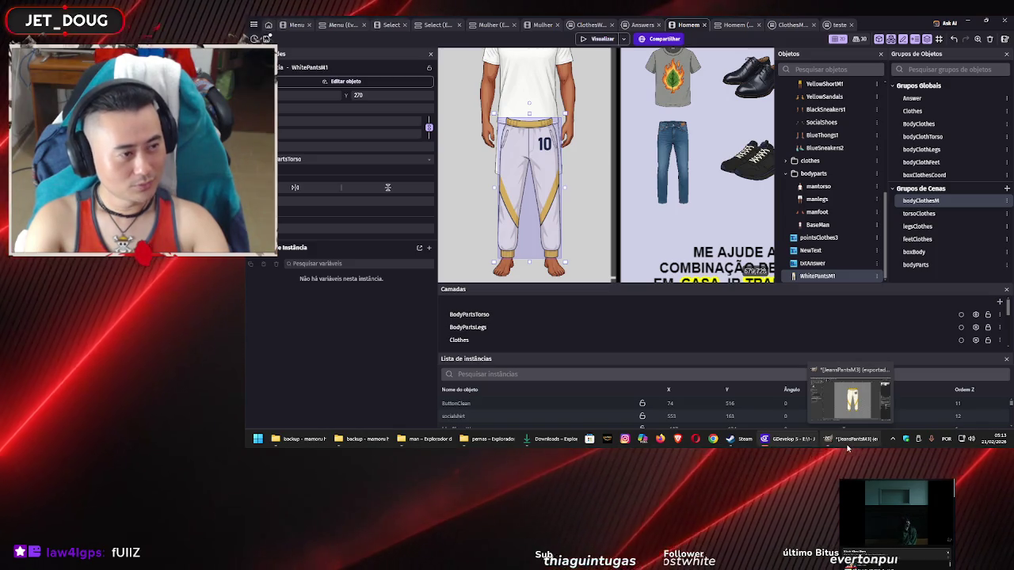
{"action": "left_click", "coordinate": [848, 447]}
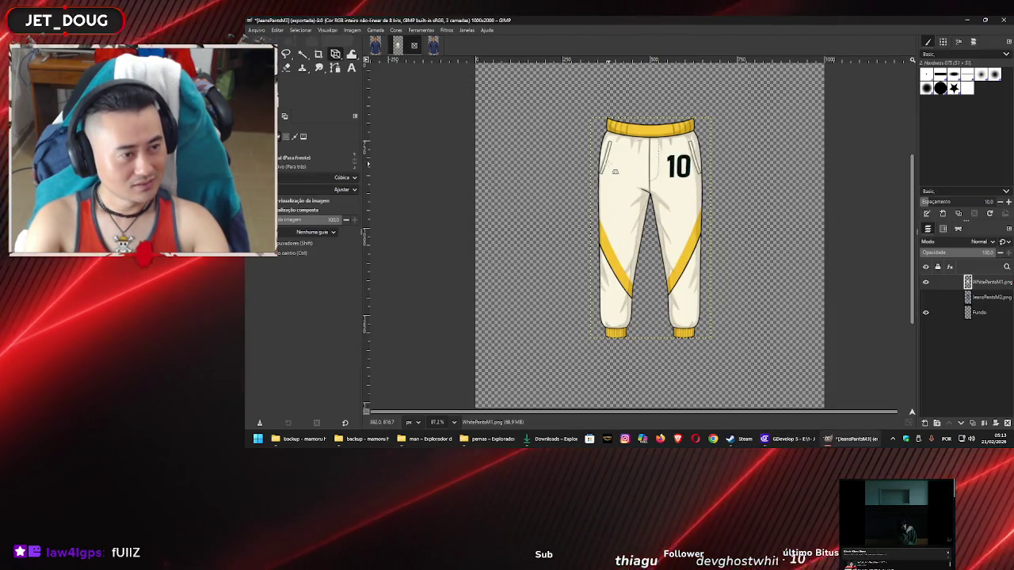
{"action": "left_click", "coordinate": [628, 168]}
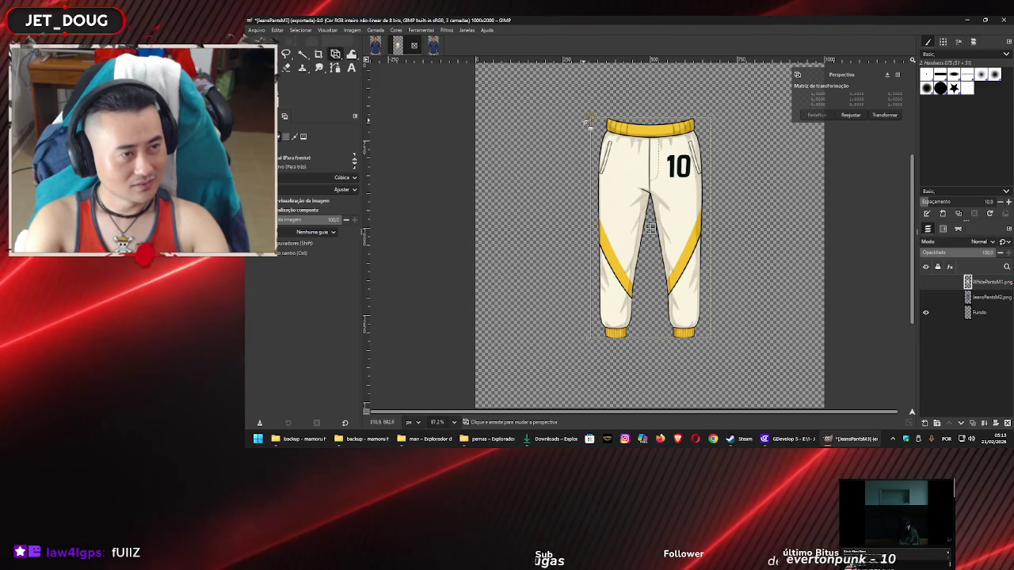
{"action": "left_click_drag", "start_coordinate": [590, 121], "coordinate": [590, 124]}
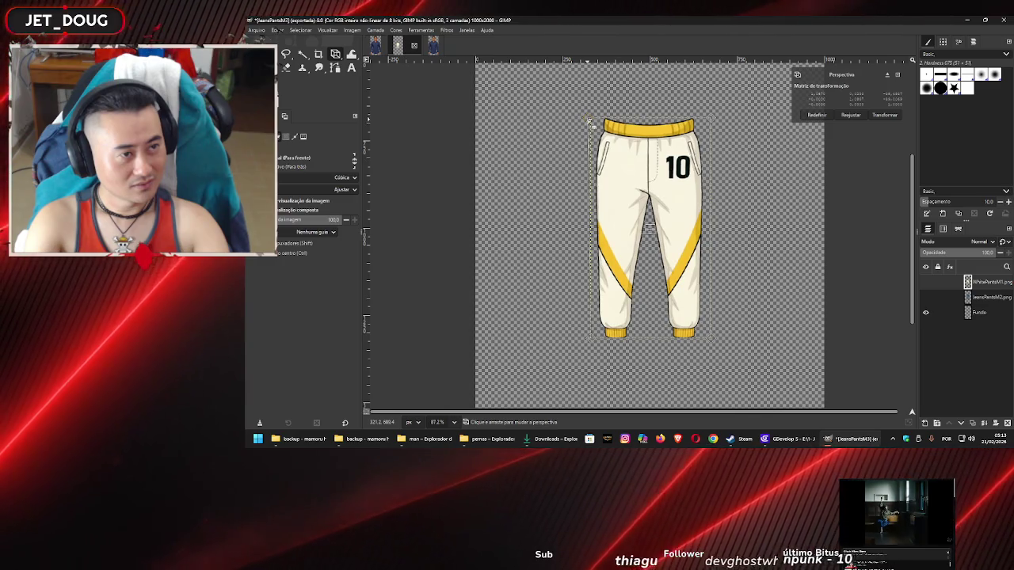
{"action": "left_click_drag", "start_coordinate": [713, 119], "coordinate": [719, 118]}
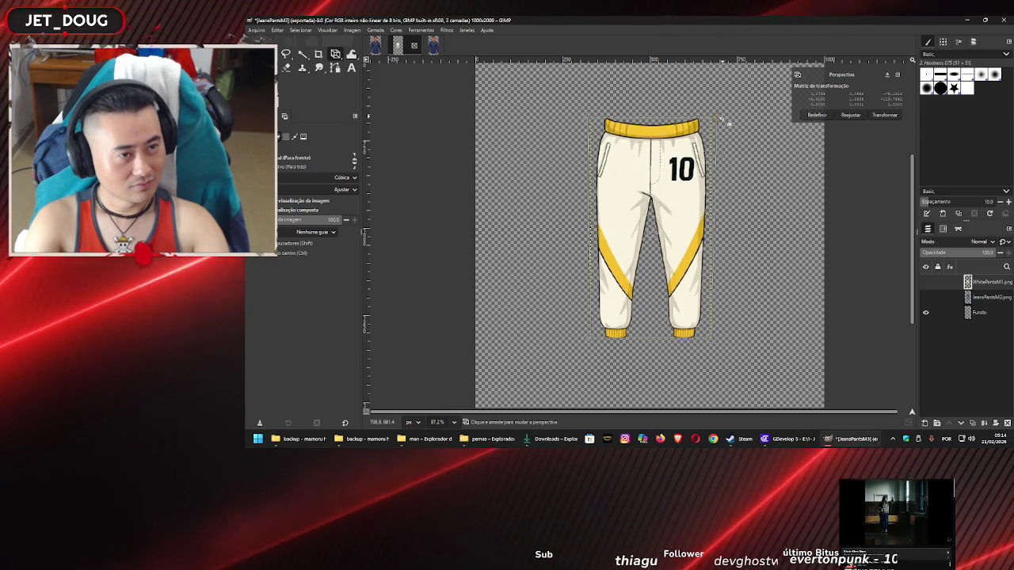
{"action": "left_click", "coordinate": [878, 115]}
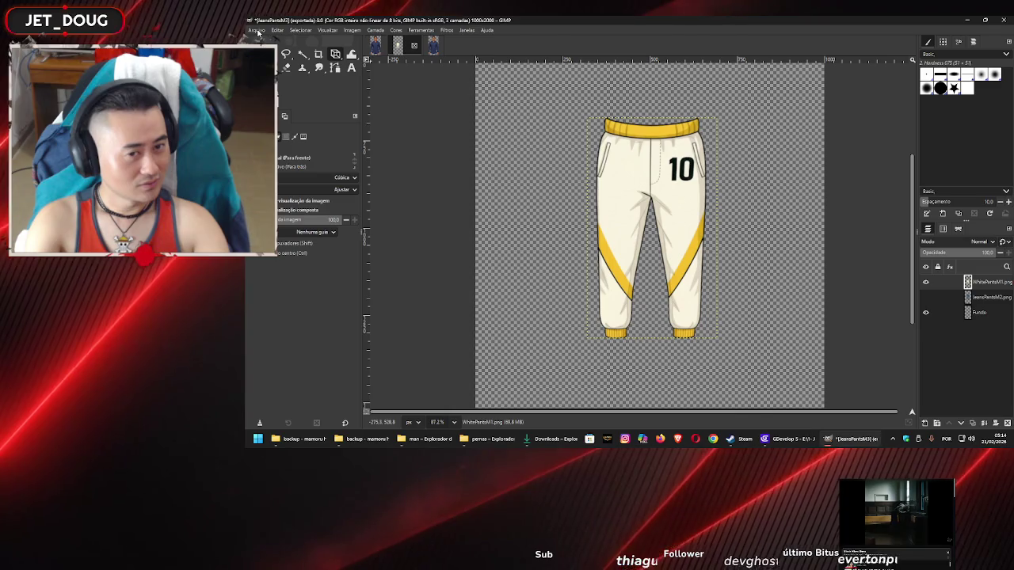
{"action": "left_click", "coordinate": [351, 30]}
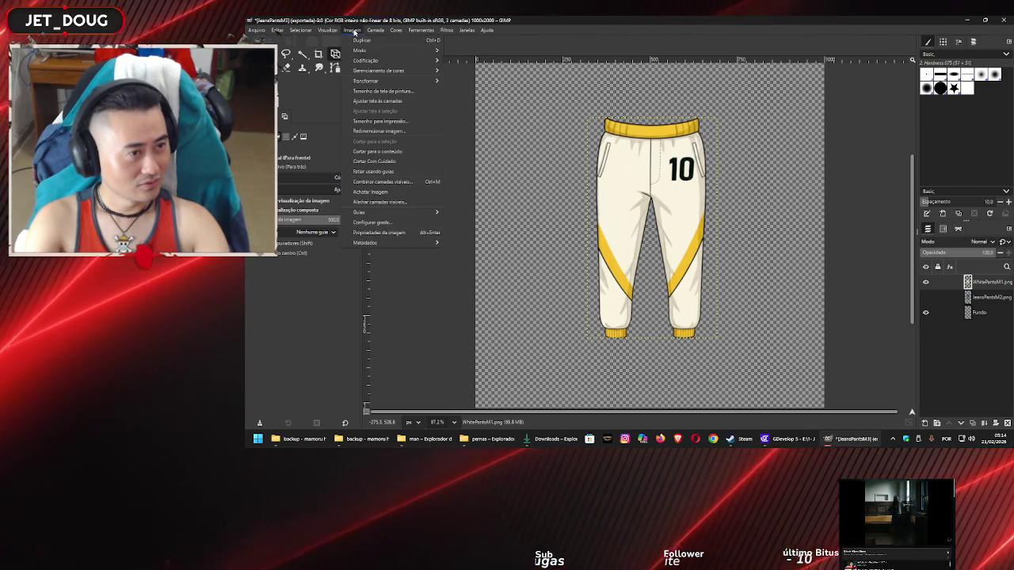
Step: Crop the canvas to the pants' content and start exporting the image
{"action": "left_click", "coordinate": [381, 151]}
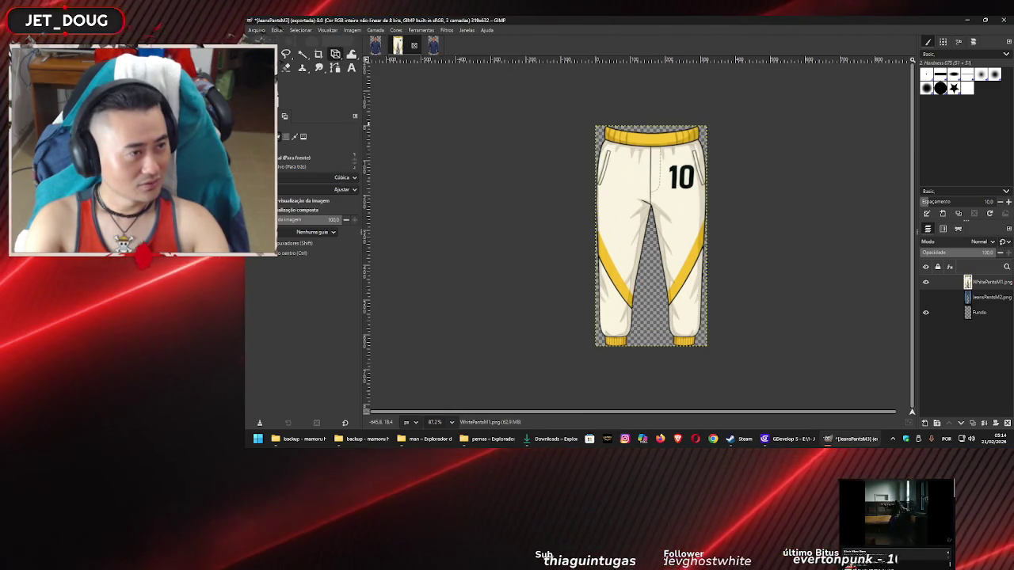
{"action": "left_click", "coordinate": [256, 30]}
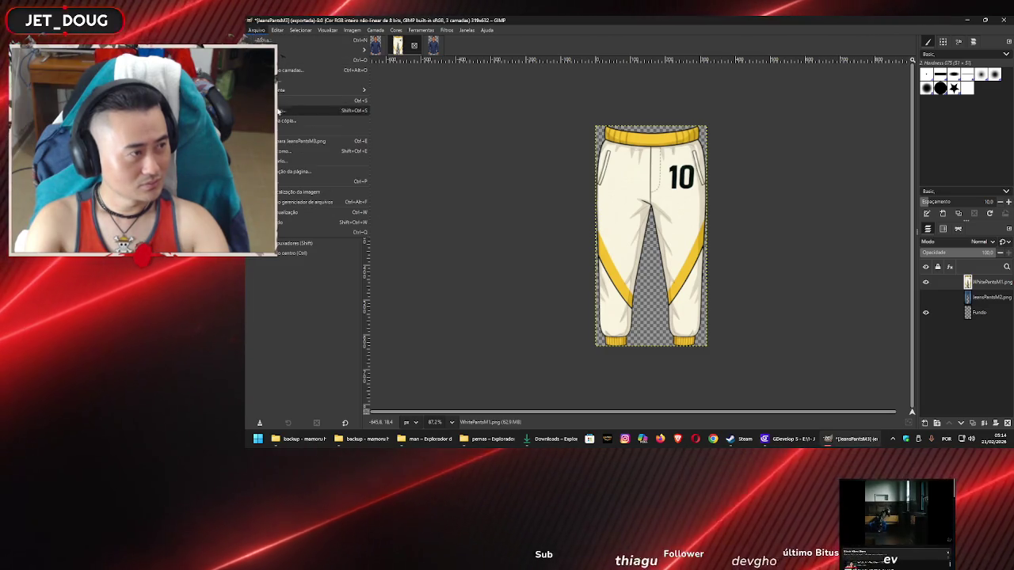
{"action": "left_click", "coordinate": [288, 153]}
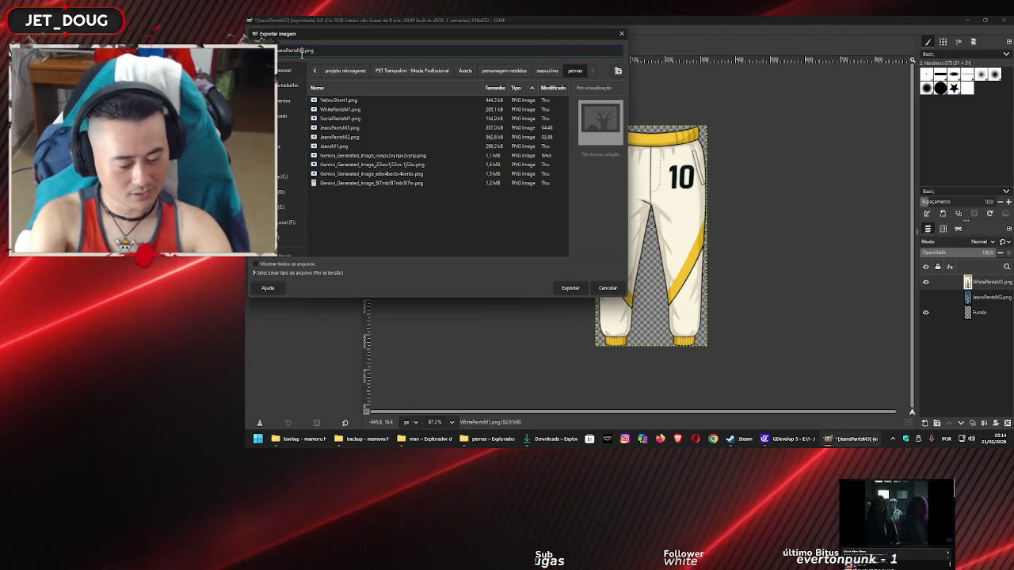
{"action": "key", "text": "BackSpace"}
{"action": "type", "text": "4"}
{"action": "key", "text": "Return"}
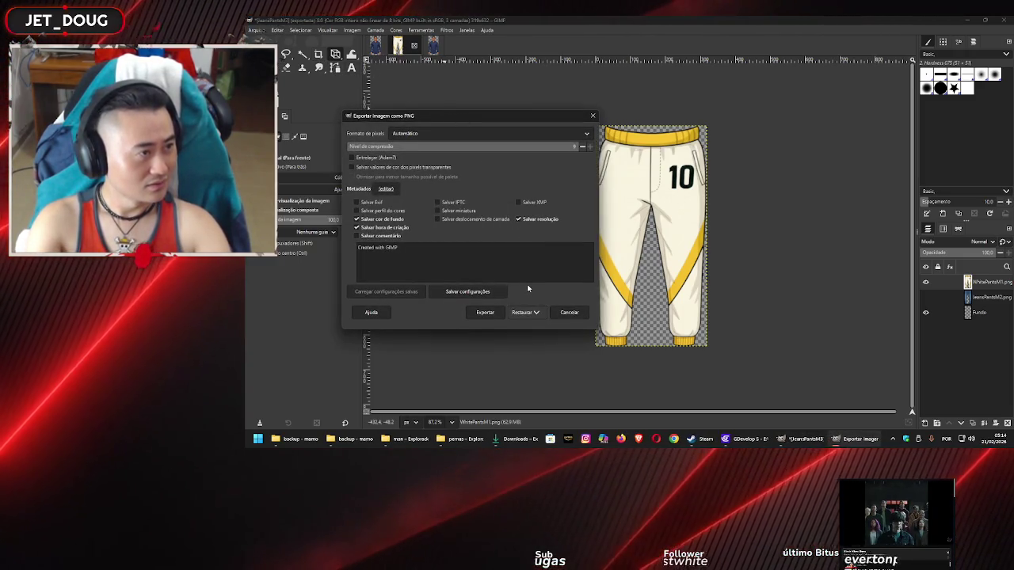
{"action": "left_click", "coordinate": [569, 312]}
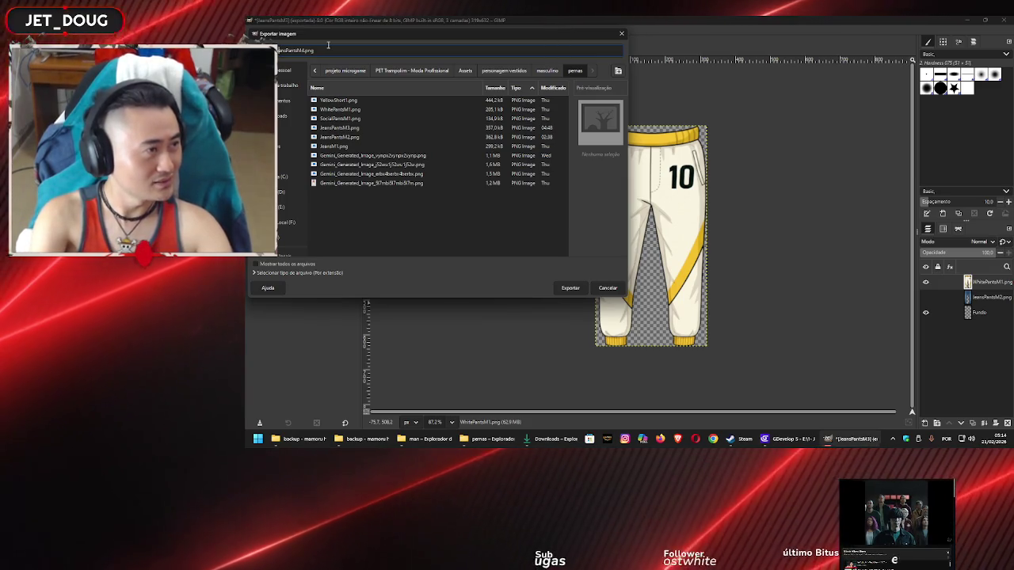
Step: Correct the export file name to WhitePantsM2.png and finish the PNG export
{"action": "left_click", "coordinate": [327, 48]}
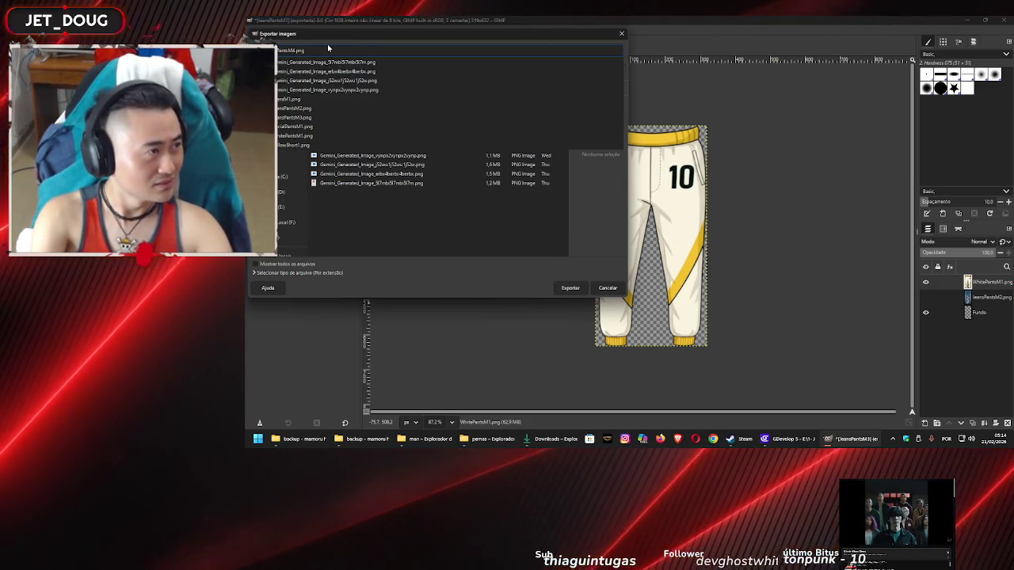
{"action": "type", "text": "Whit"}
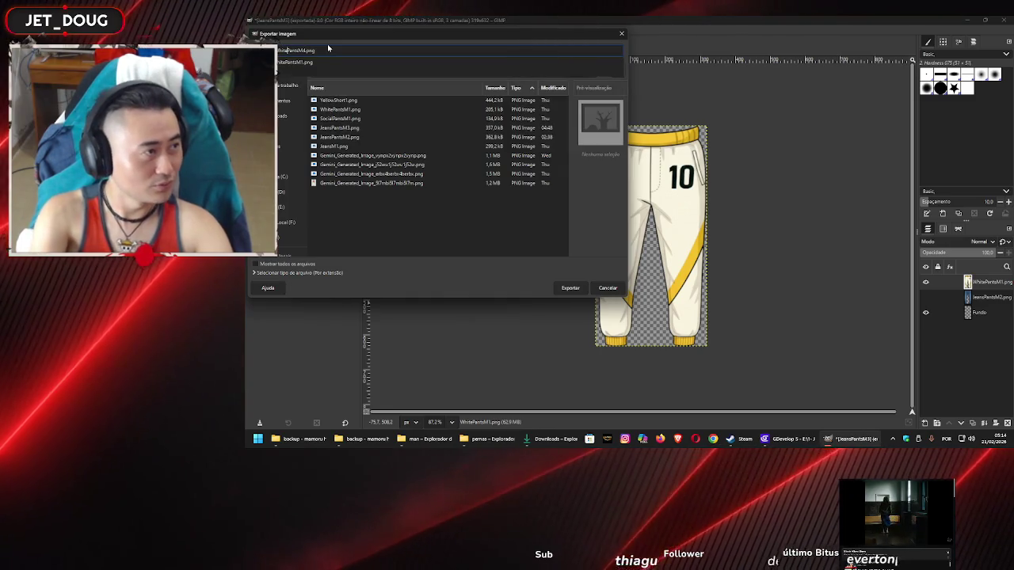
{"action": "type", "text": "4"}
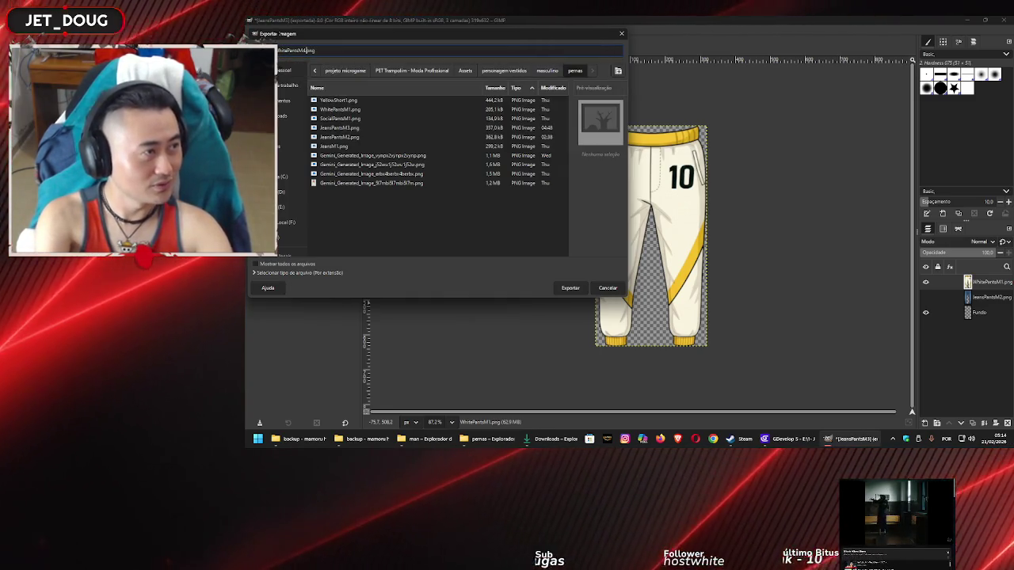
{"action": "key", "text": "BackSpace"}
{"action": "type", "text": "3"}
{"action": "key", "text": "Return"}
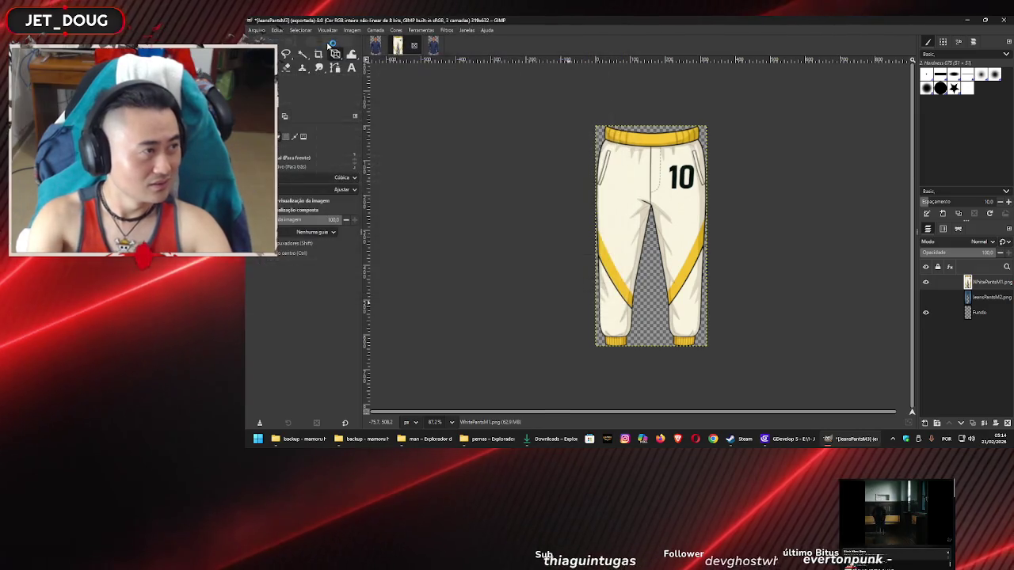
{"action": "key", "text": "Return"}
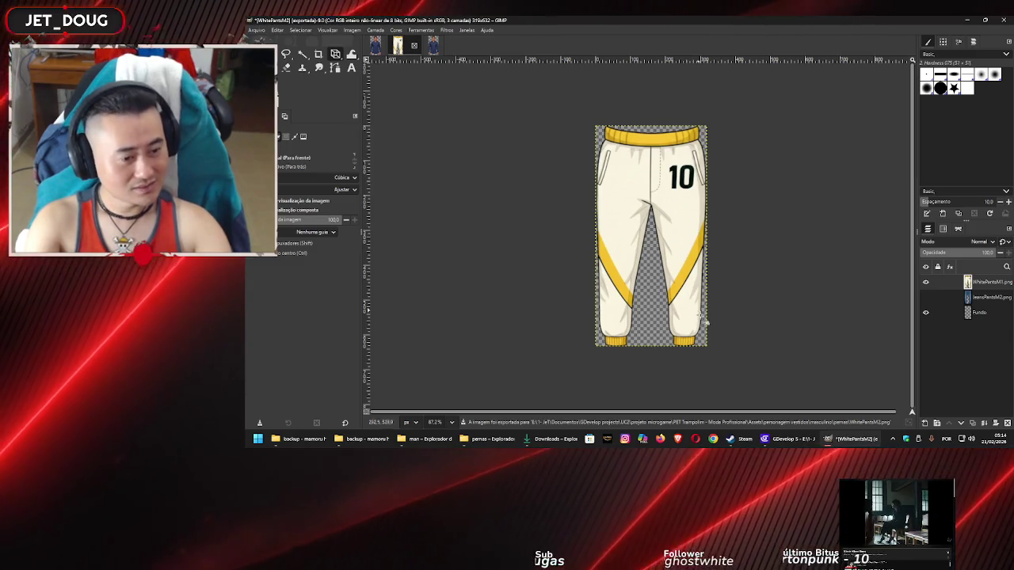
{"action": "key", "text": "alt+Tab"}
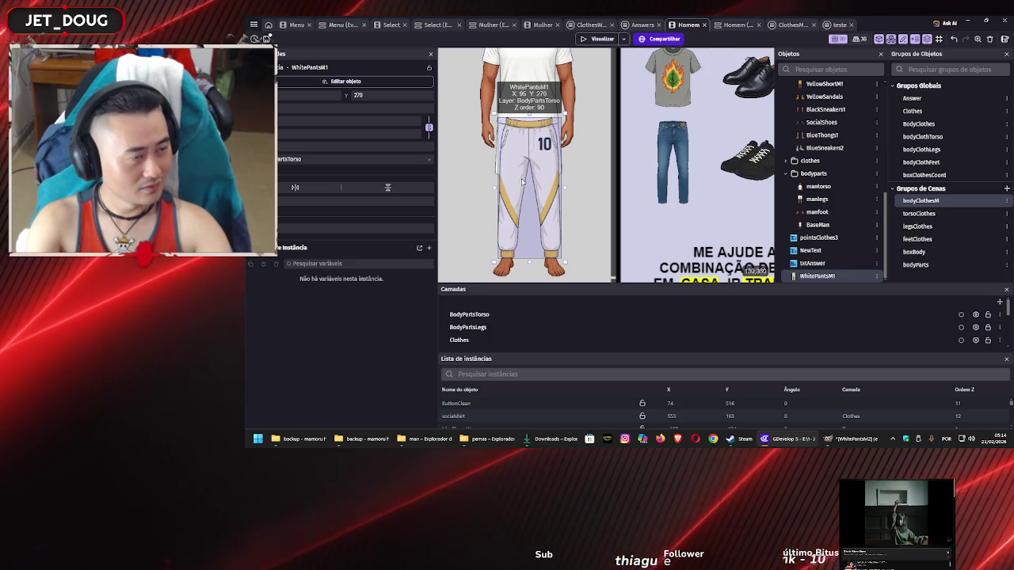
Step: Load WhitePantsM2.png into the pants object's animation and delete the old pants sprite
{"action": "double_click", "coordinate": [522, 181]}
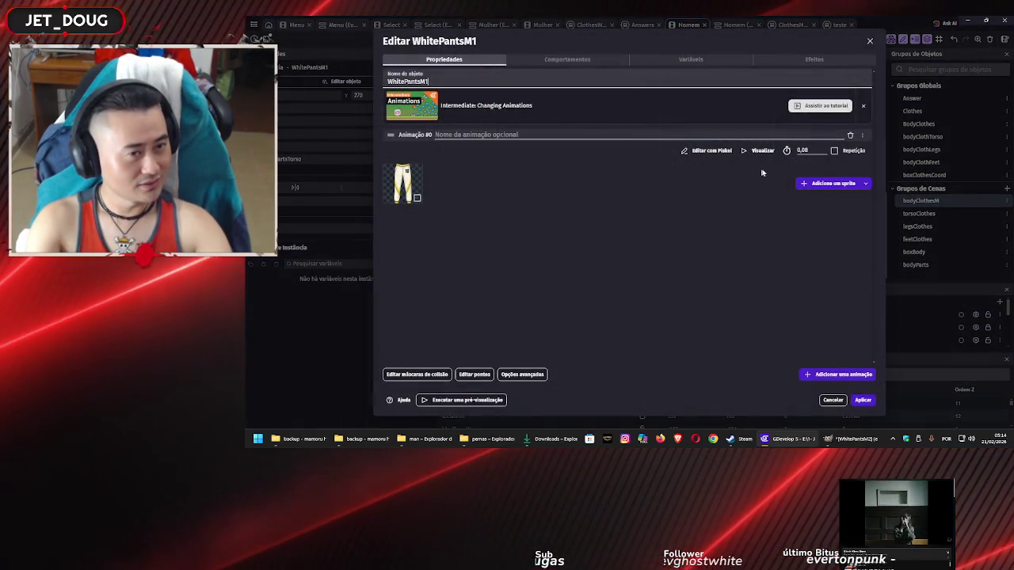
{"action": "left_click", "coordinate": [808, 189]}
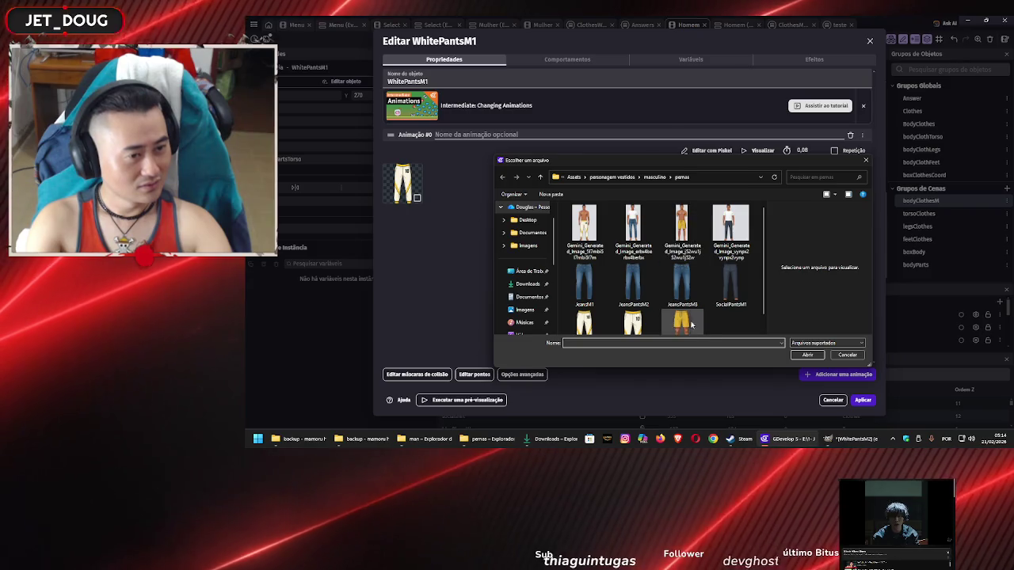
{"action": "left_click", "coordinate": [634, 313]}
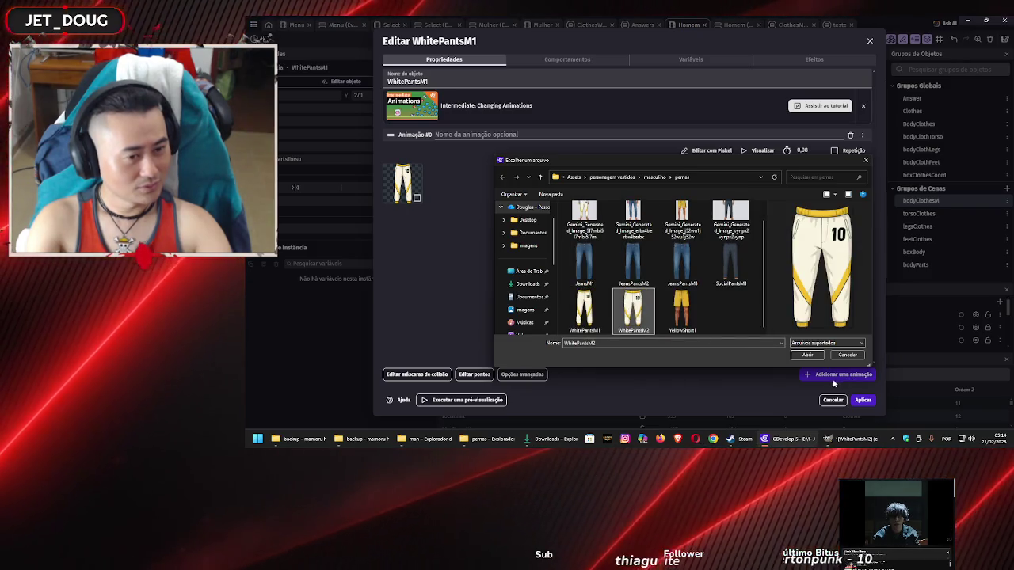
{"action": "left_click", "coordinate": [811, 357]}
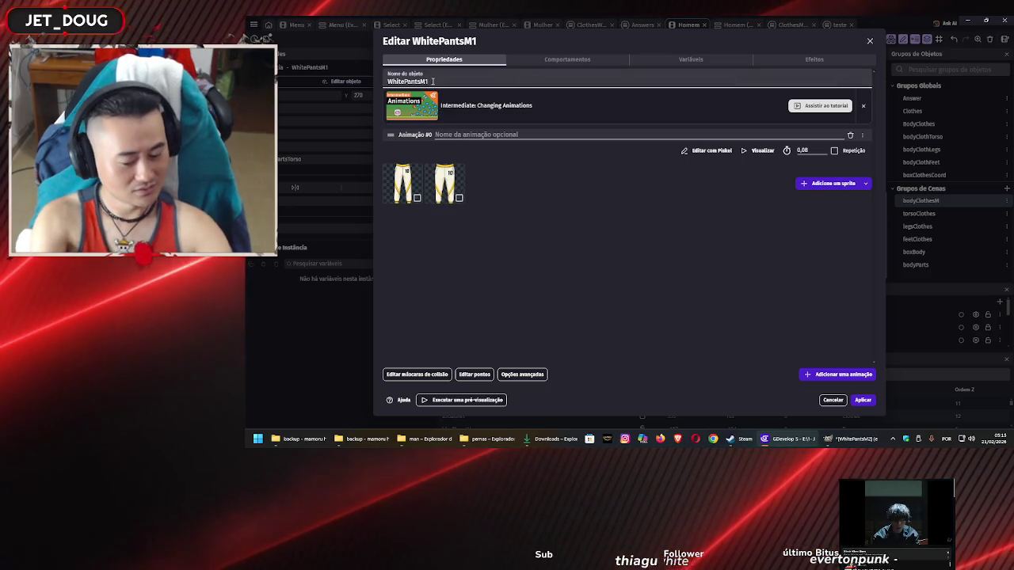
{"action": "left_click", "coordinate": [628, 82]}
{"action": "type", "text": "2"}
{"action": "right_click", "coordinate": [402, 180]}
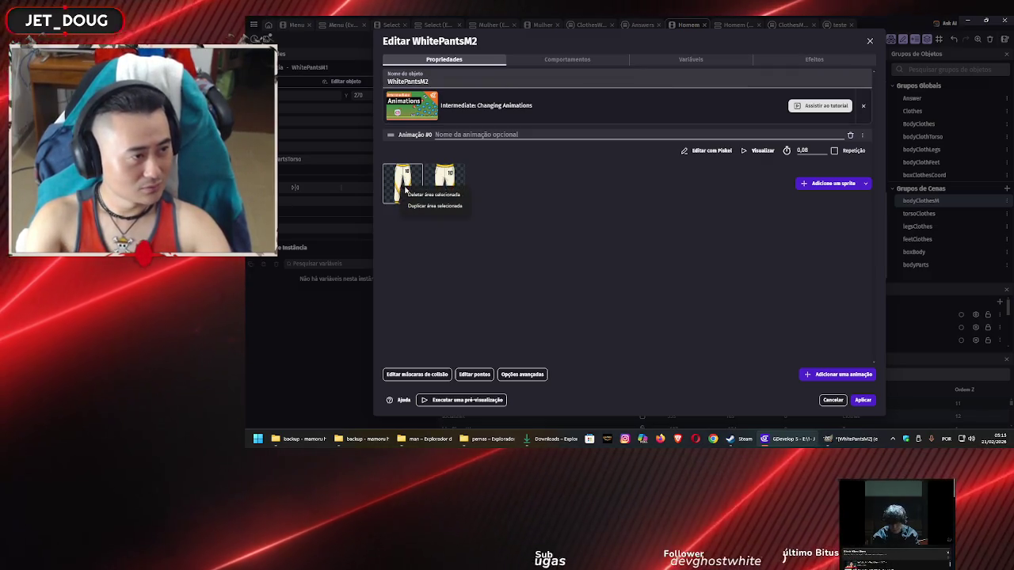
{"action": "left_click", "coordinate": [428, 194]}
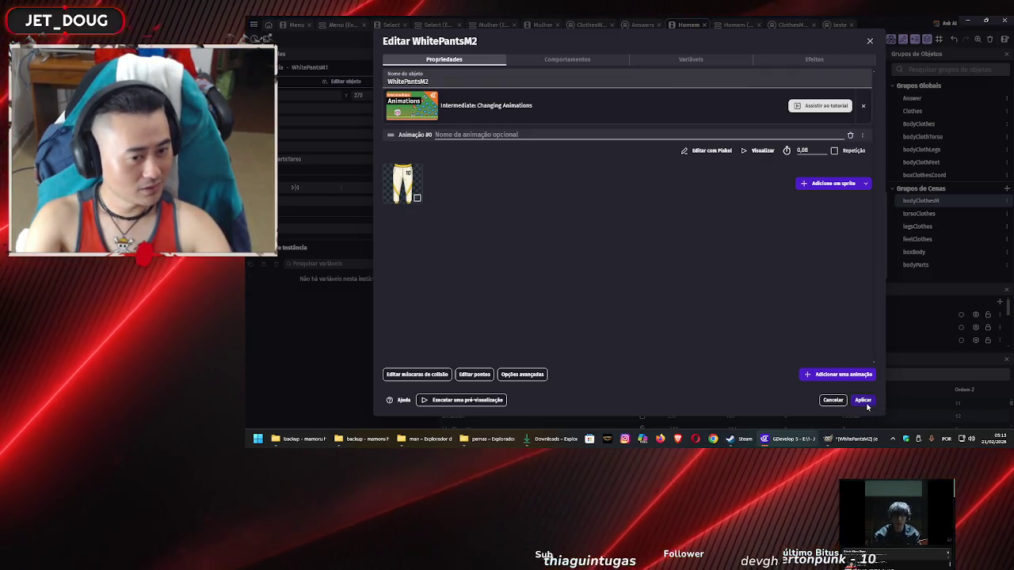
{"action": "left_click", "coordinate": [863, 400]}
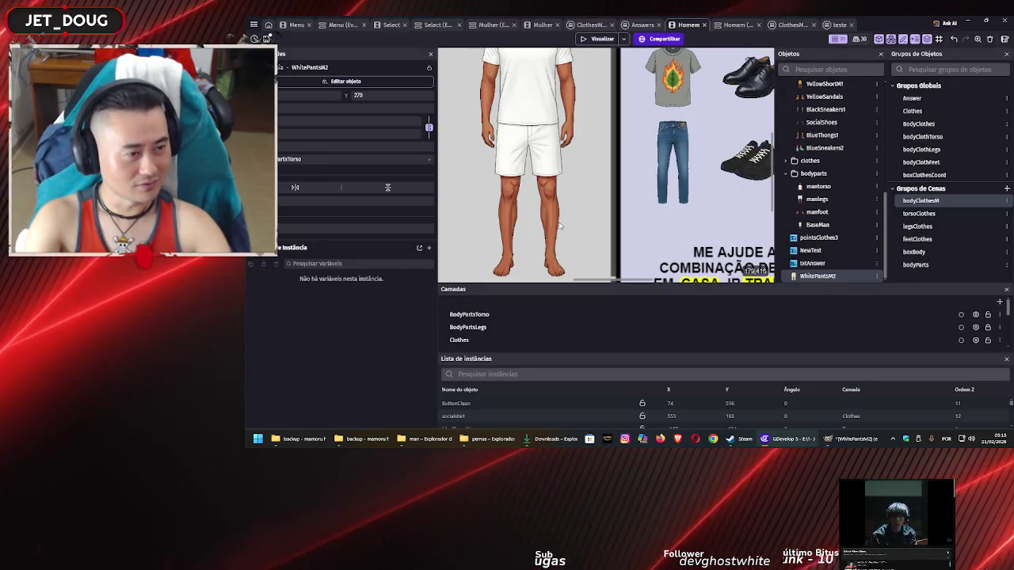
Step: Shrink the large new pants, put them on BodyPartsTorso, and move them onto the legs
{"action": "scroll", "coordinate": [565, 231], "scroll_direction": "down", "scroll_amount": 5}
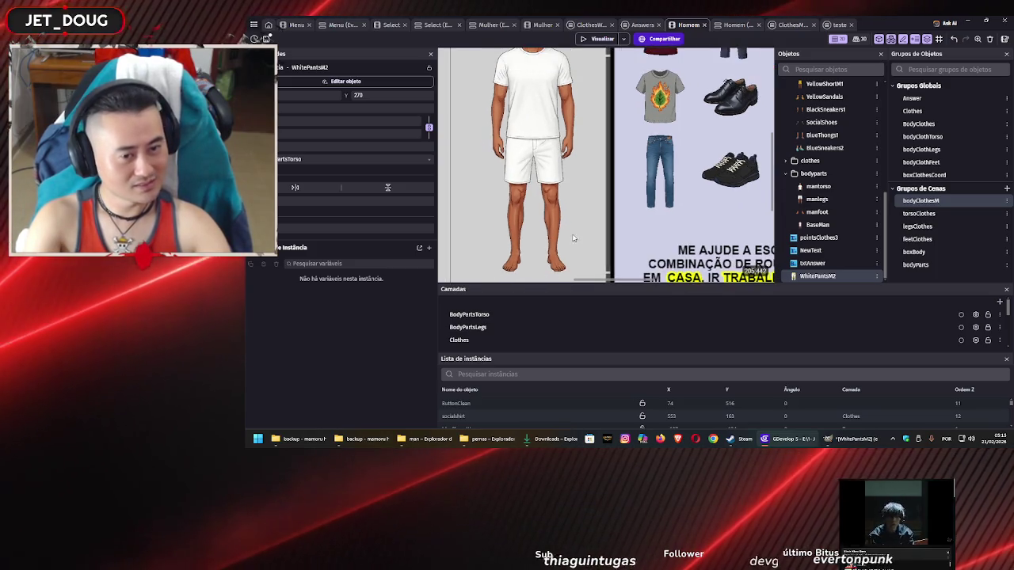
{"action": "scroll", "coordinate": [592, 245], "scroll_direction": "down", "scroll_amount": 2}
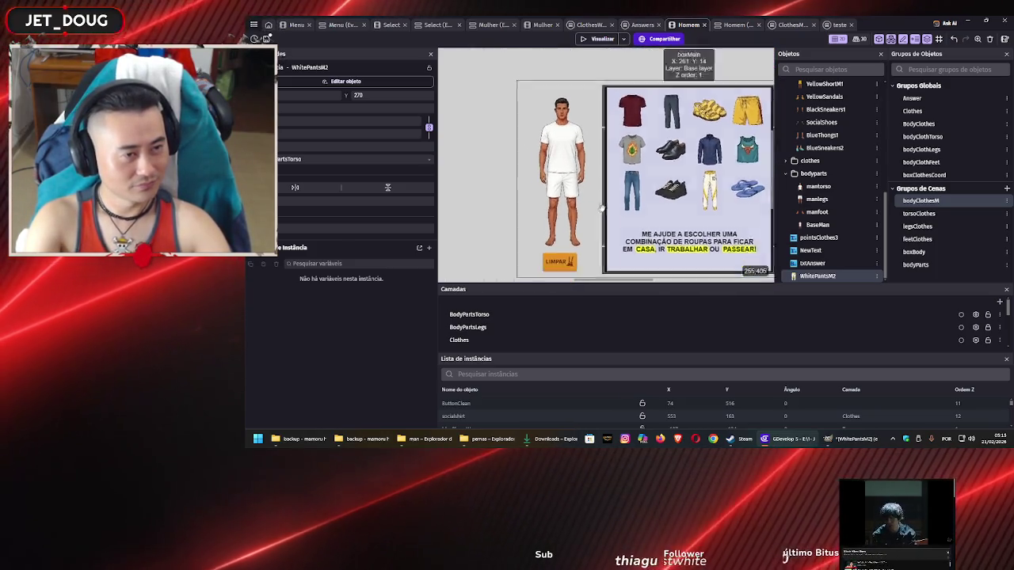
{"action": "left_click_drag", "start_coordinate": [555, 214], "coordinate": [508, 175]}
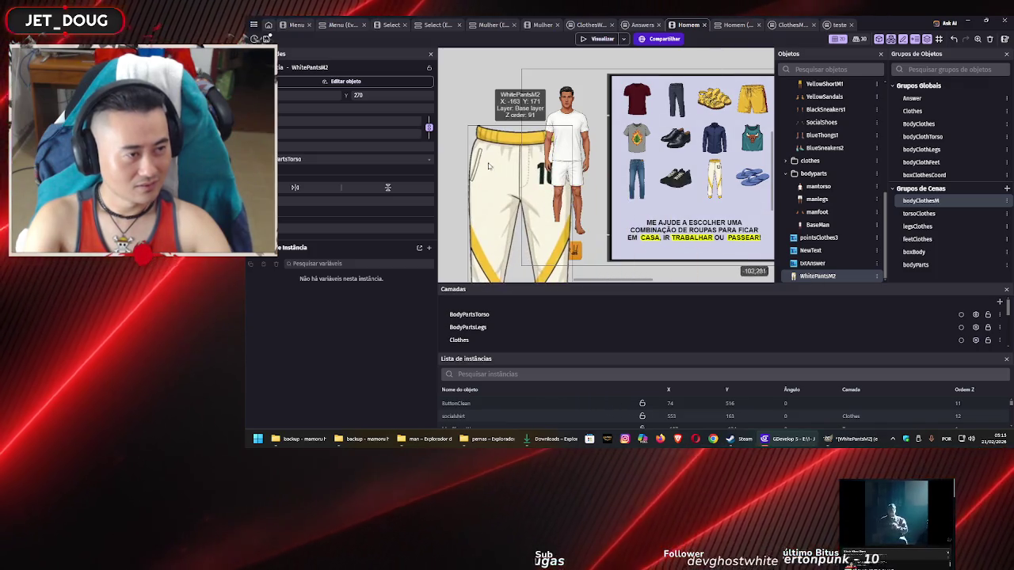
{"action": "mouse_move", "coordinate": [576, 120]}
{"action": "left_mouse_down"}
{"action": "mouse_move", "coordinate": [507, 249]}
{"action": "mouse_move", "coordinate": [543, 221]}
{"action": "mouse_move", "coordinate": [579, 165]}
{"action": "mouse_move", "coordinate": [546, 164]}
{"action": "left_mouse_up"}
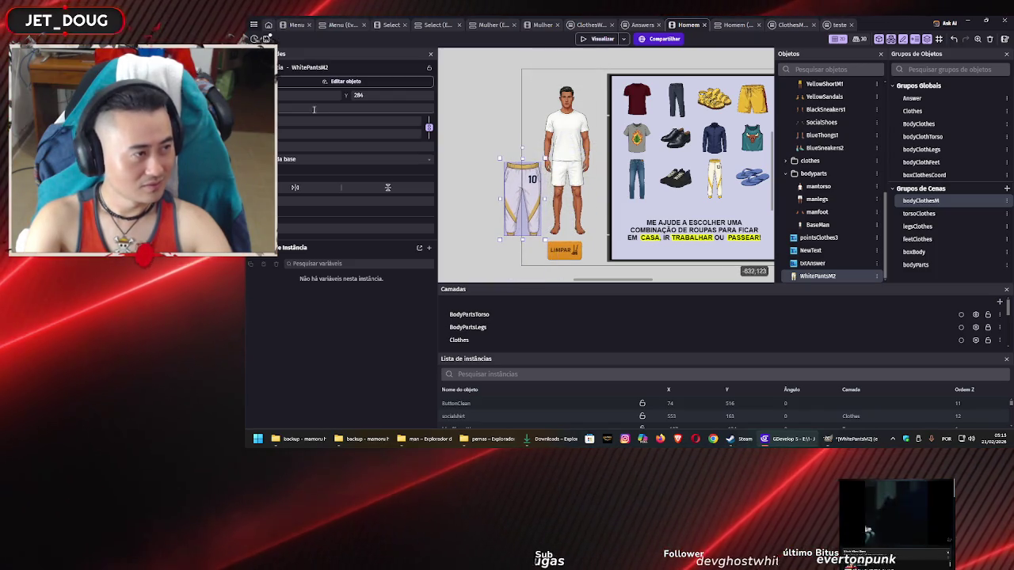
{"action": "left_click", "coordinate": [310, 159]}
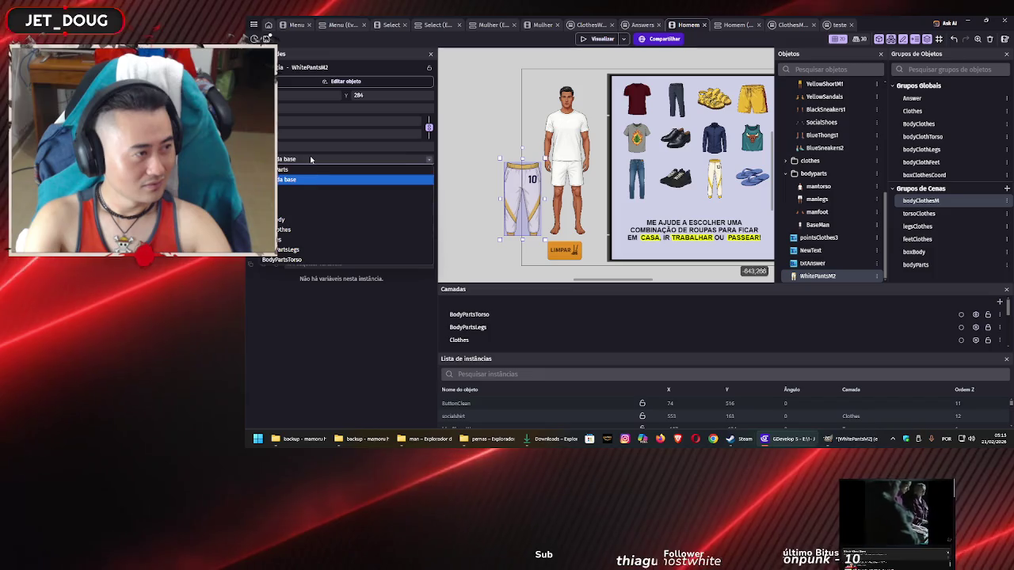
{"action": "left_click", "coordinate": [308, 261]}
{"action": "left_click_drag", "start_coordinate": [539, 195], "coordinate": [579, 196]}
Step: Shorten the pants from the top, lower the waistband, and nudge them right to Y 267
{"action": "scroll", "coordinate": [578, 196], "scroll_direction": "up", "scroll_amount": 3}
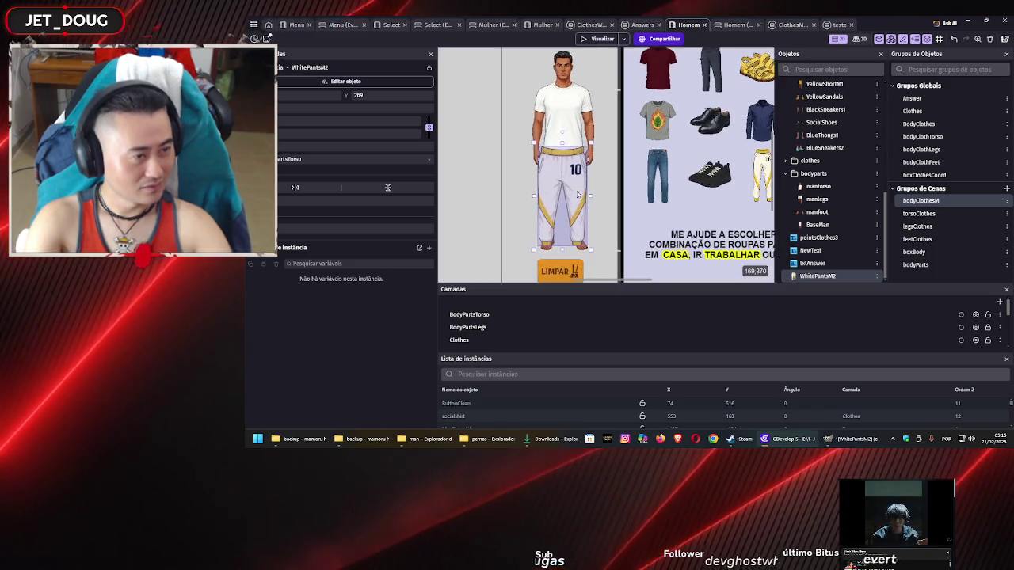
{"action": "scroll", "coordinate": [577, 196], "scroll_direction": "up", "scroll_amount": 2}
{"action": "scroll", "coordinate": [576, 204], "scroll_direction": "down", "scroll_amount": 2}
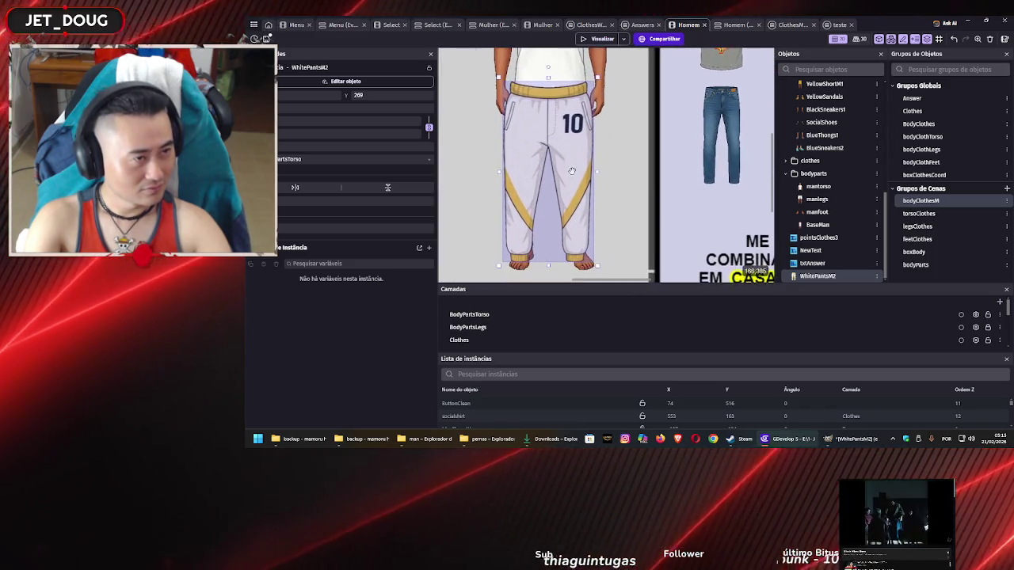
{"action": "left_click_drag", "start_coordinate": [597, 68], "coordinate": [575, 117]}
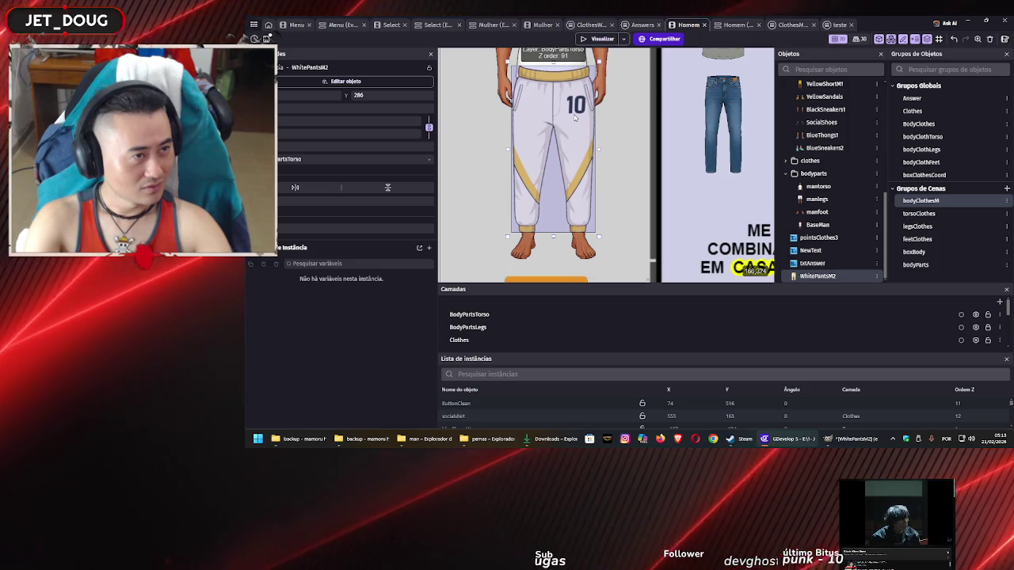
{"action": "scroll", "coordinate": [620, 109], "scroll_direction": "up", "scroll_amount": 2}
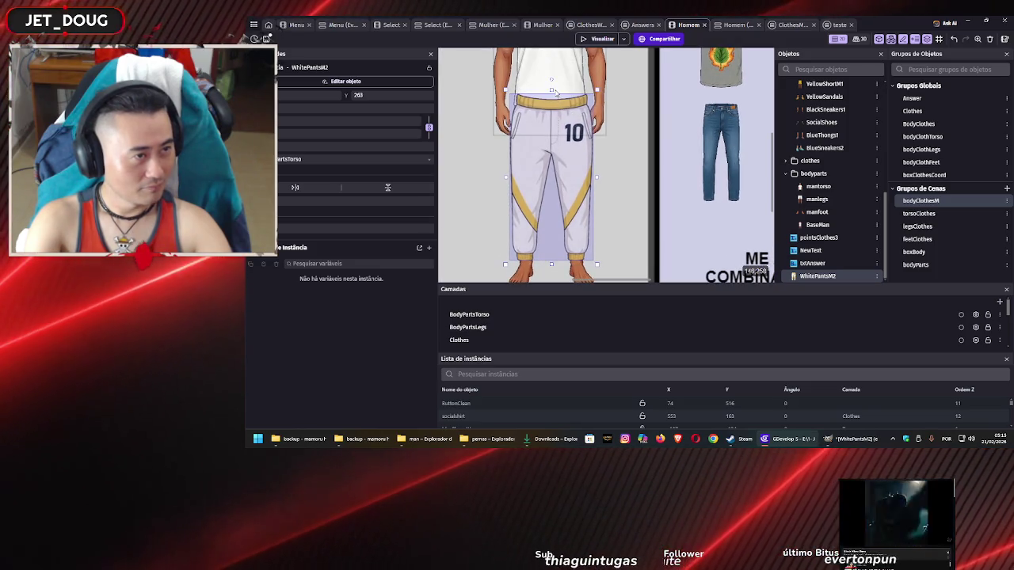
{"action": "left_click_drag", "start_coordinate": [596, 89], "coordinate": [548, 91]}
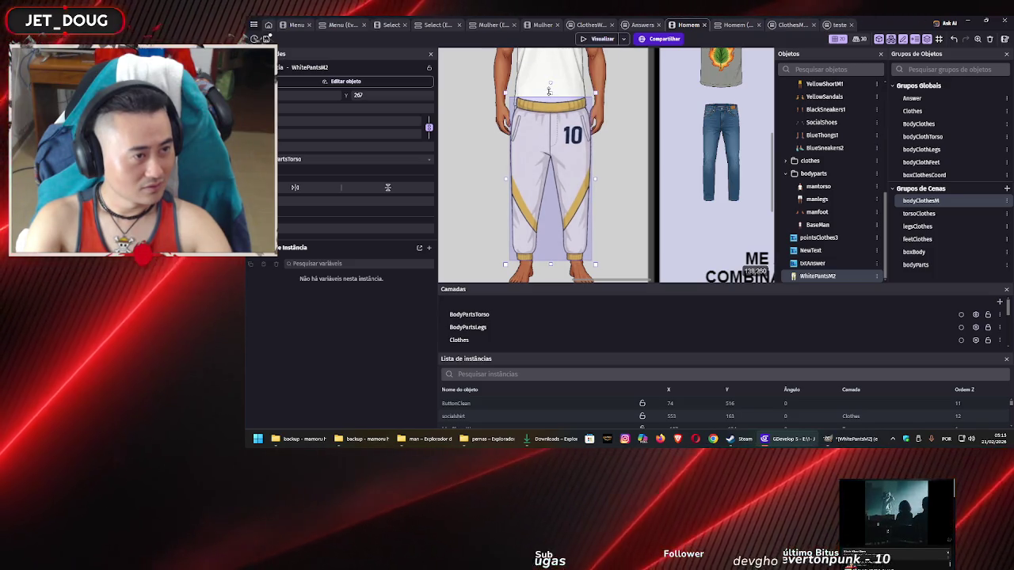
{"action": "key", "text": "Right"}
{"action": "key", "text": "Right"}
{"action": "key", "text": "Right"}
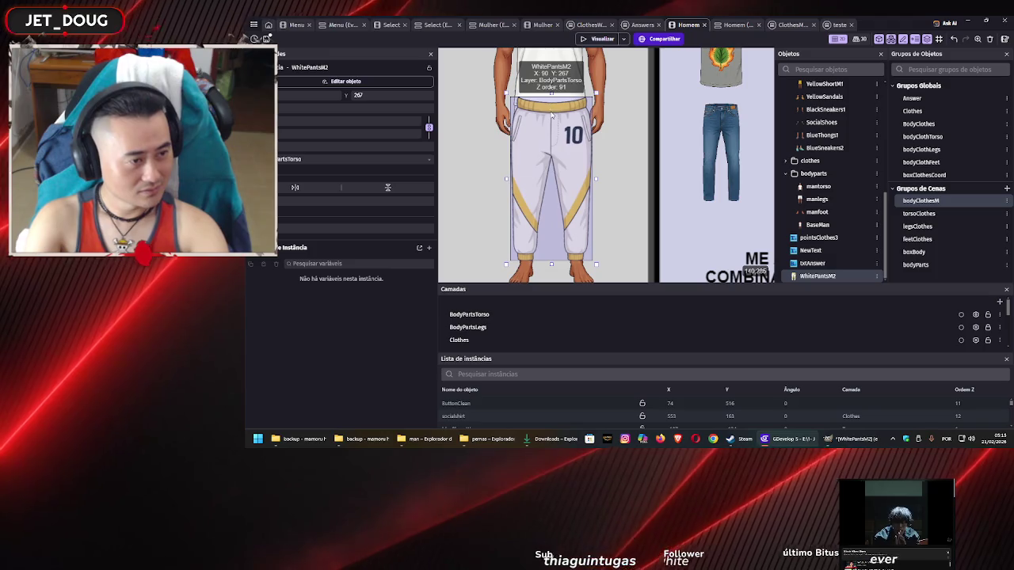
{"action": "left_click", "coordinate": [476, 187]}
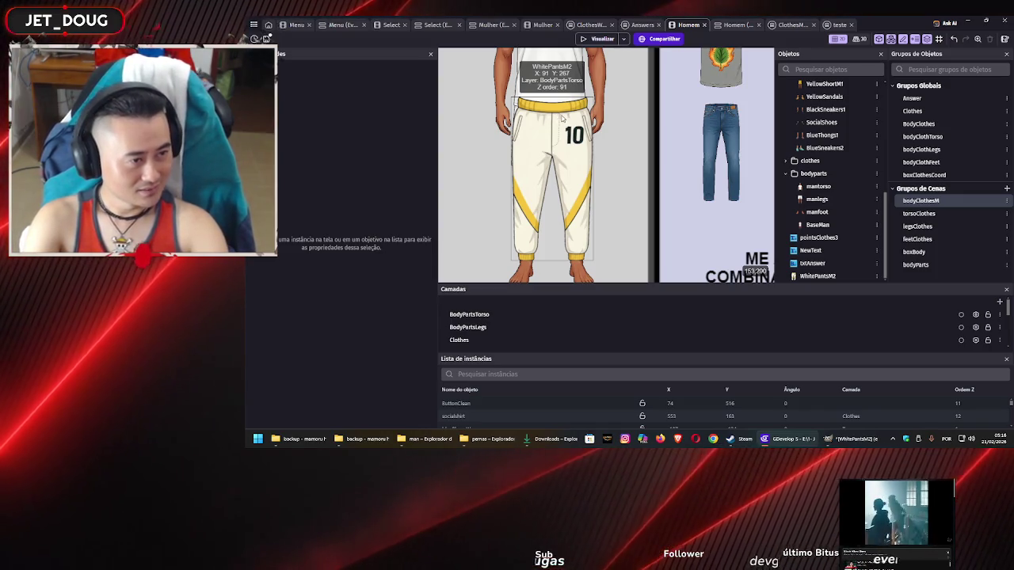
{"action": "left_click", "coordinate": [829, 441]}
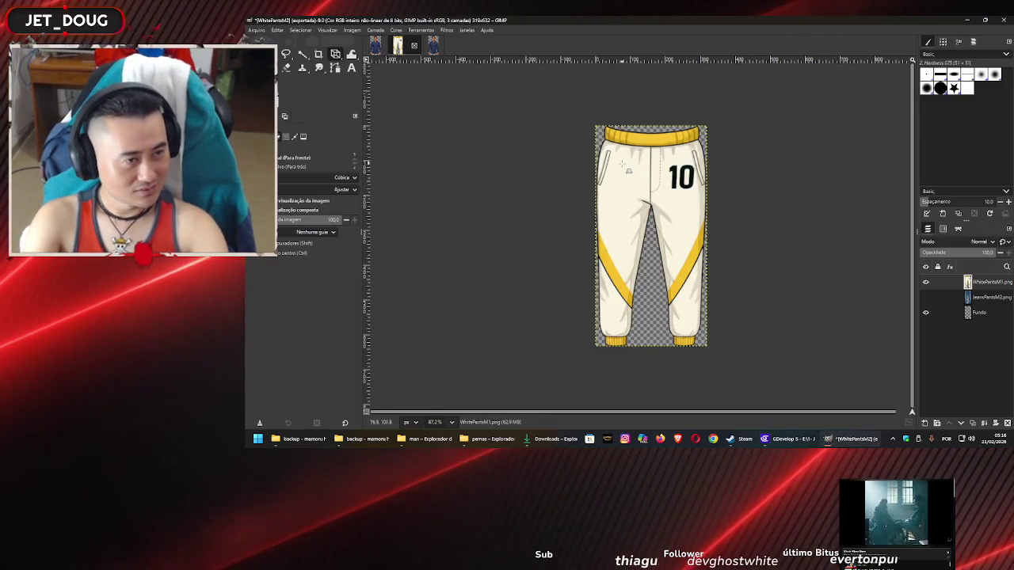
Step: Undo to the full-size pants and skew their top-left corner slightly outward in perspective
{"action": "left_click", "coordinate": [628, 169]}
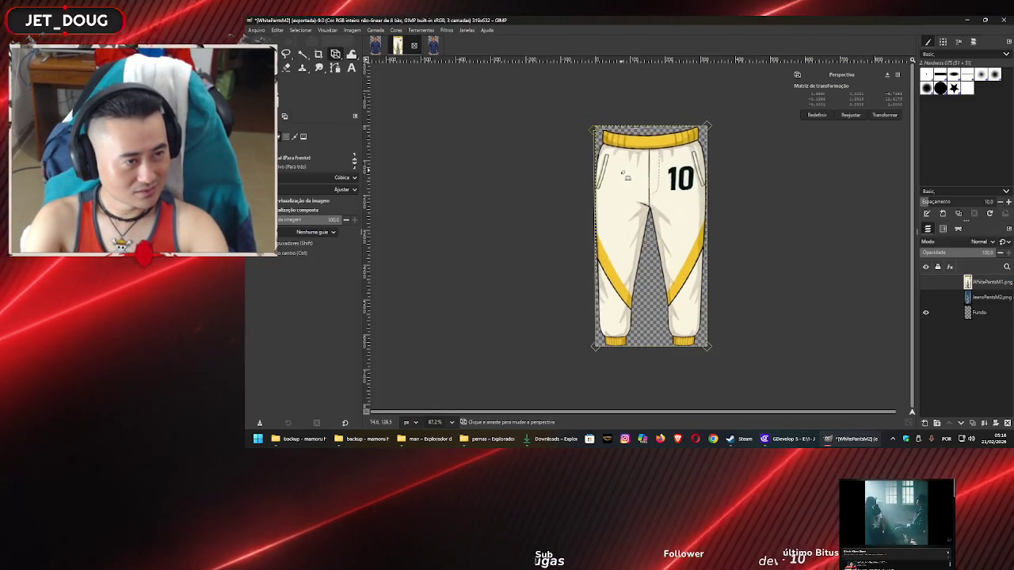
{"action": "key", "text": "ctrl+z"}
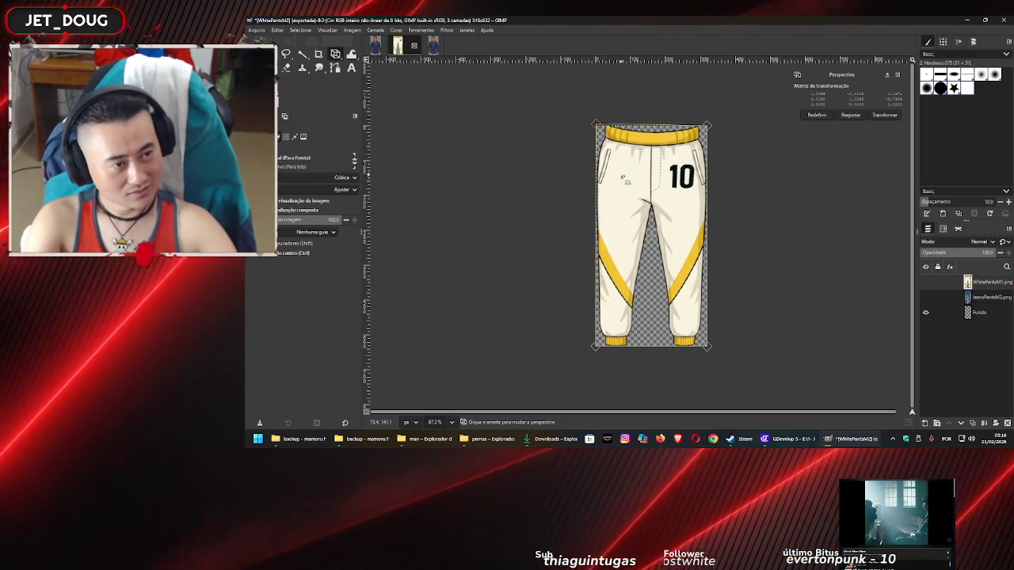
{"action": "key", "text": "ctrl+z"}
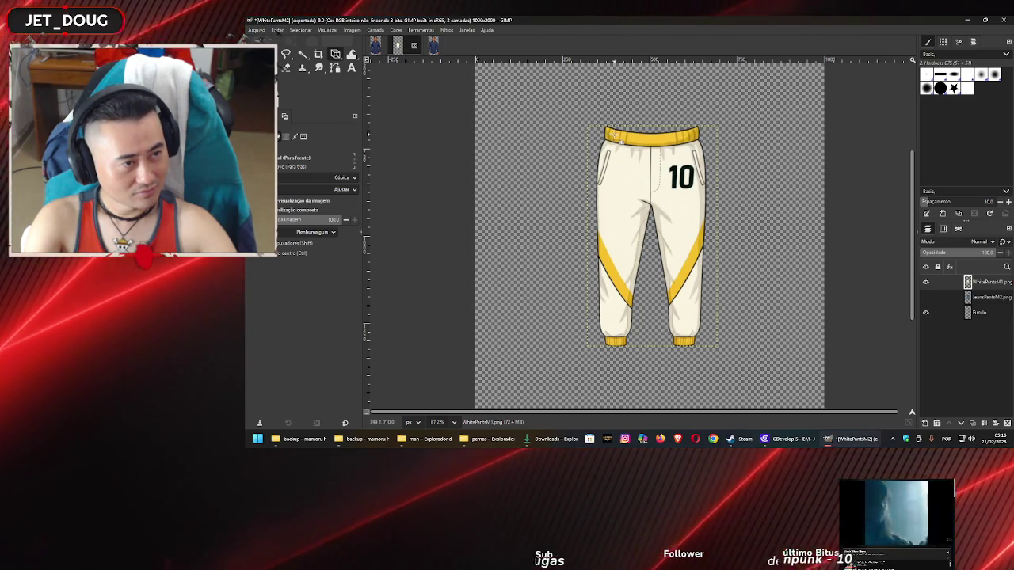
{"action": "left_click", "coordinate": [651, 235]}
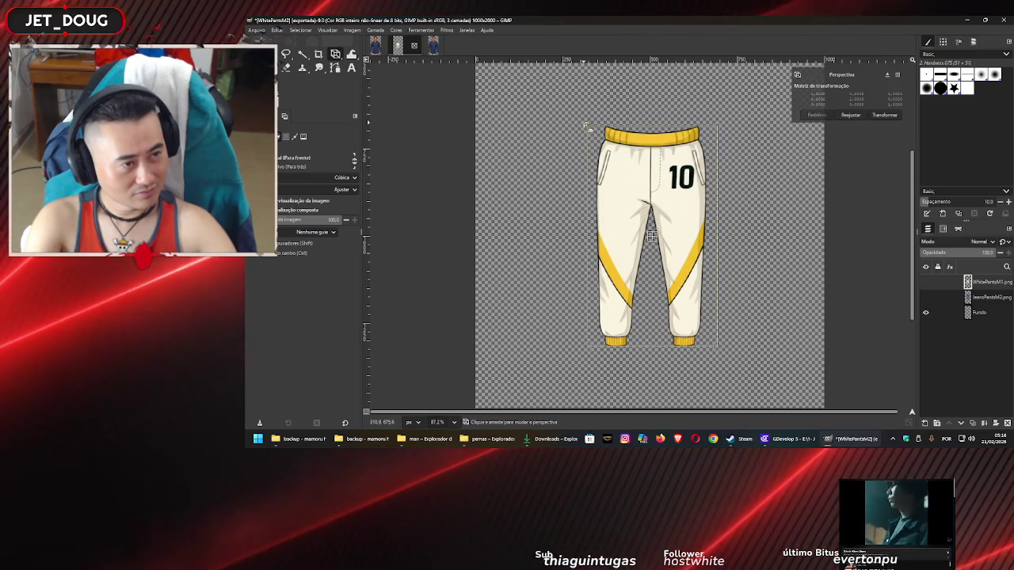
{"action": "left_click_drag", "start_coordinate": [586, 125], "coordinate": [580, 125]}
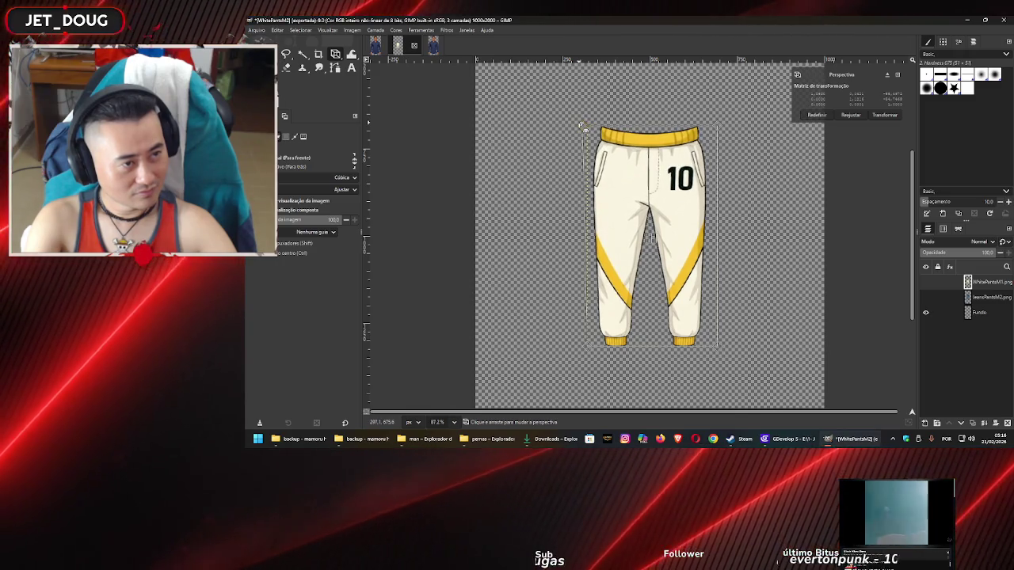
{"action": "left_click", "coordinate": [886, 116]}
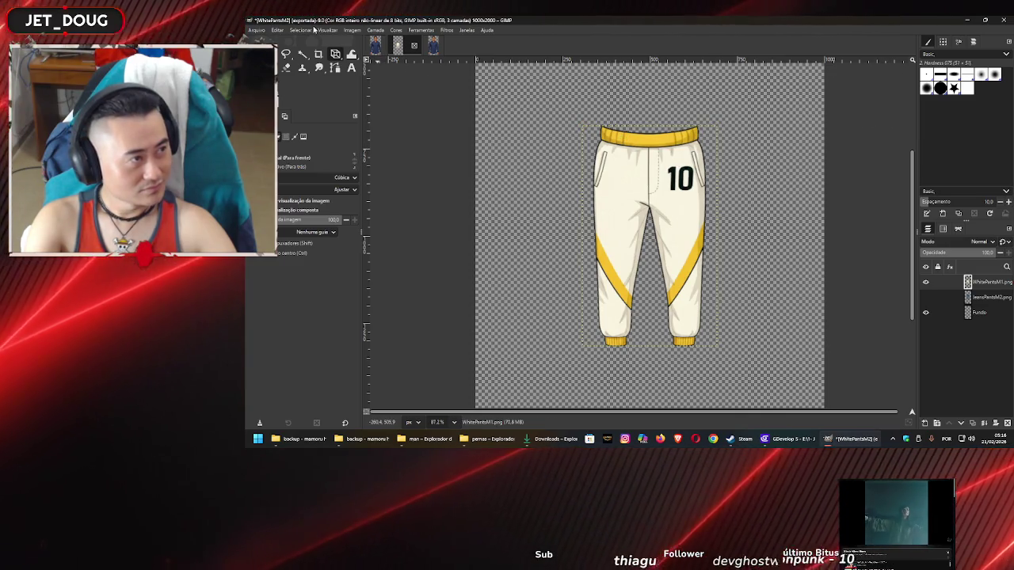
Step: Crop the image to its 320x632 content and re-export it as WhitePantsM2.png
{"action": "left_click", "coordinate": [352, 30]}
{"action": "left_click", "coordinate": [378, 151]}
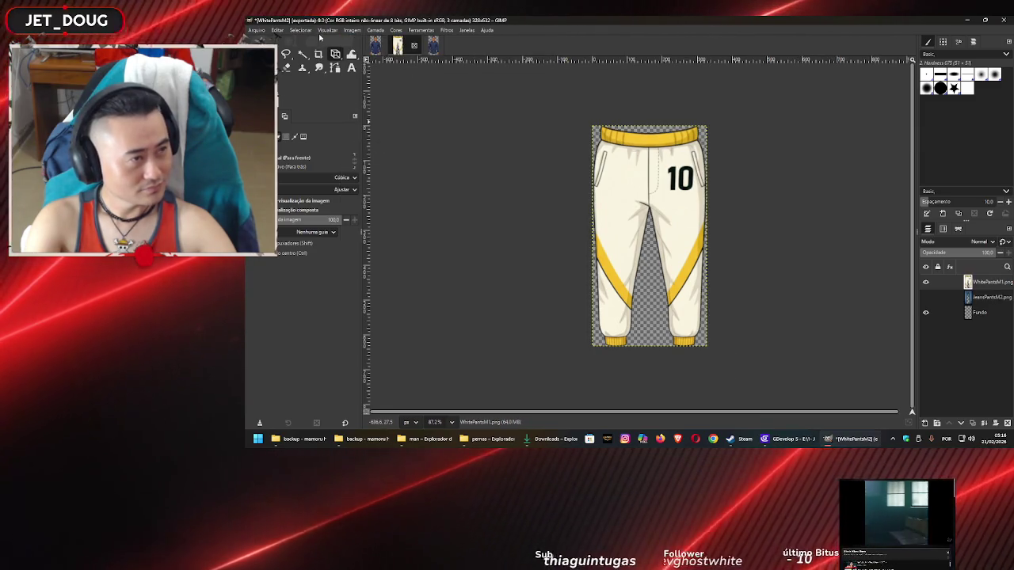
{"action": "left_click", "coordinate": [258, 30]}
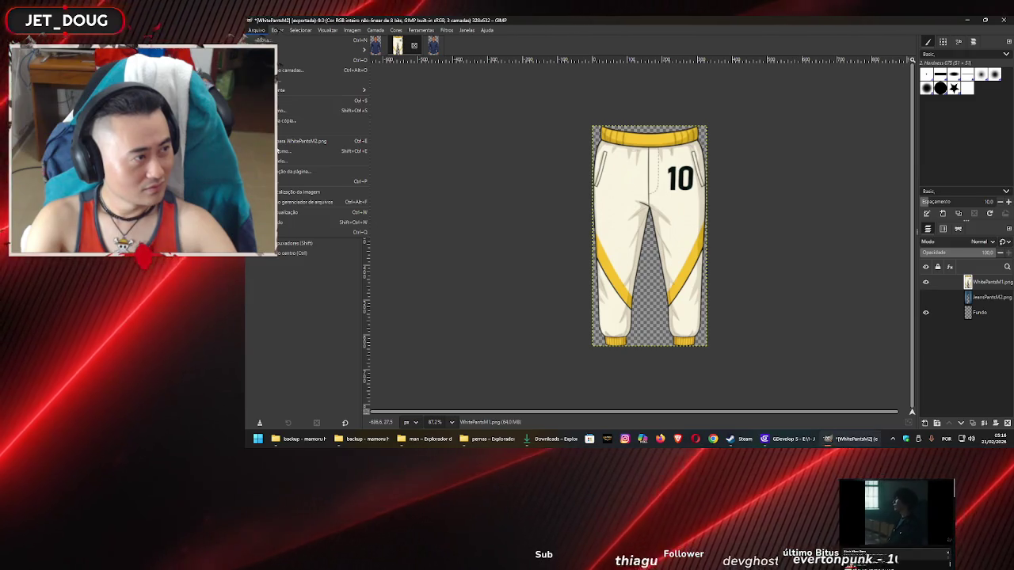
{"action": "left_click", "coordinate": [277, 147]}
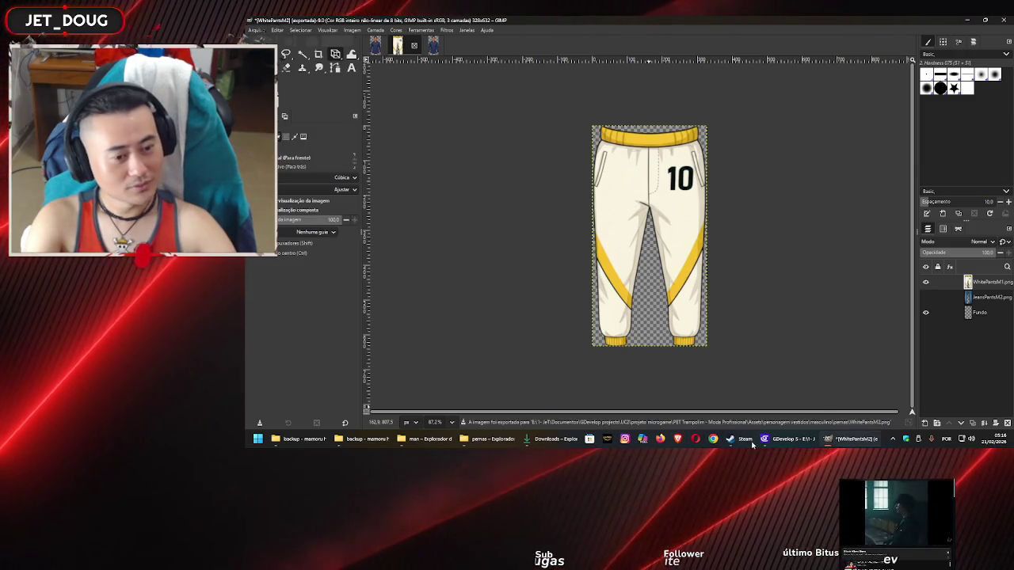
{"action": "left_click", "coordinate": [779, 440]}
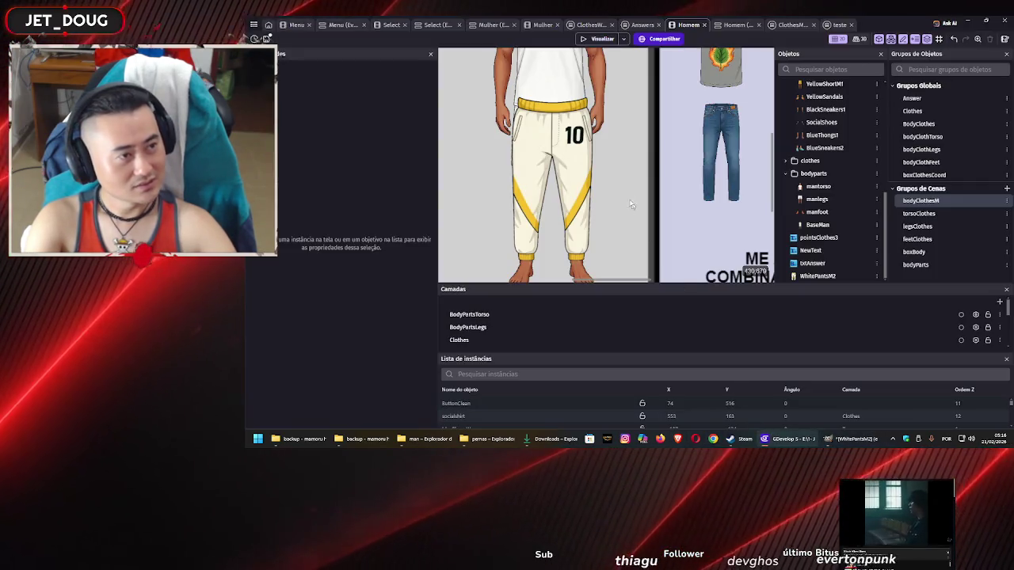
Step: Move the WhitePantsM2 instance onto the model's legs and nudge it 2 px left to Y 269
{"action": "left_click", "coordinate": [589, 186]}
{"action": "left_click_drag", "start_coordinate": [589, 186], "coordinate": [515, 184]}
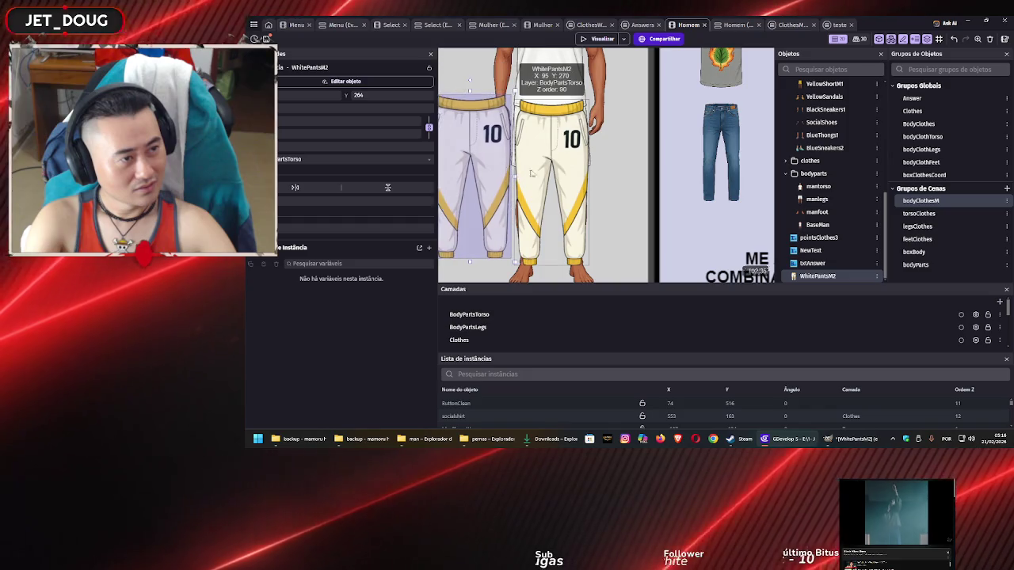
{"action": "left_click", "coordinate": [576, 168]}
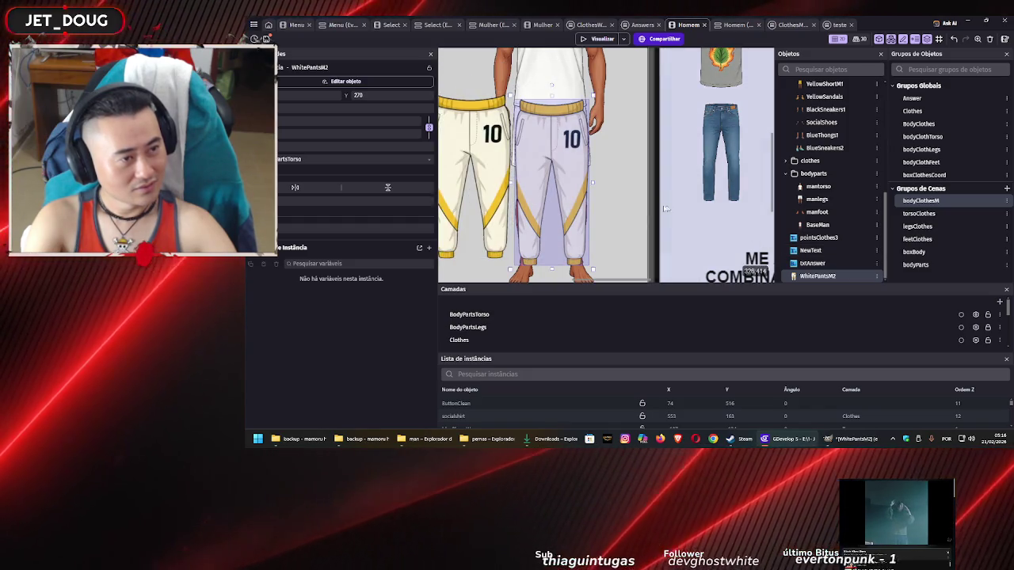
{"action": "scroll", "coordinate": [602, 174], "scroll_direction": "left", "scroll_amount": 2}
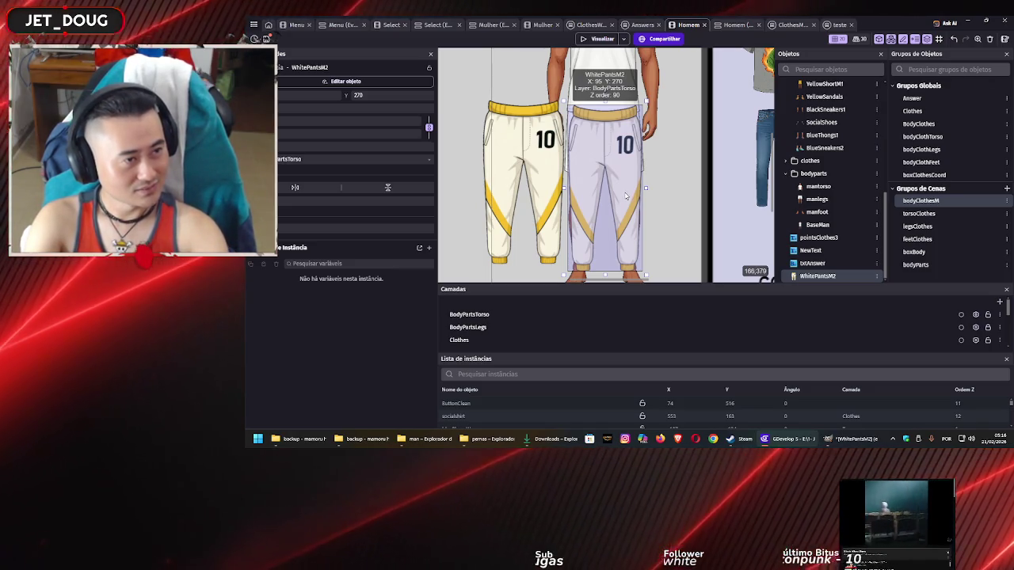
{"action": "mouse_move", "coordinate": [625, 197]}
{"action": "left_mouse_down"}
{"action": "mouse_move", "coordinate": [512, 169]}
{"action": "mouse_move", "coordinate": [586, 161]}
{"action": "left_mouse_up"}
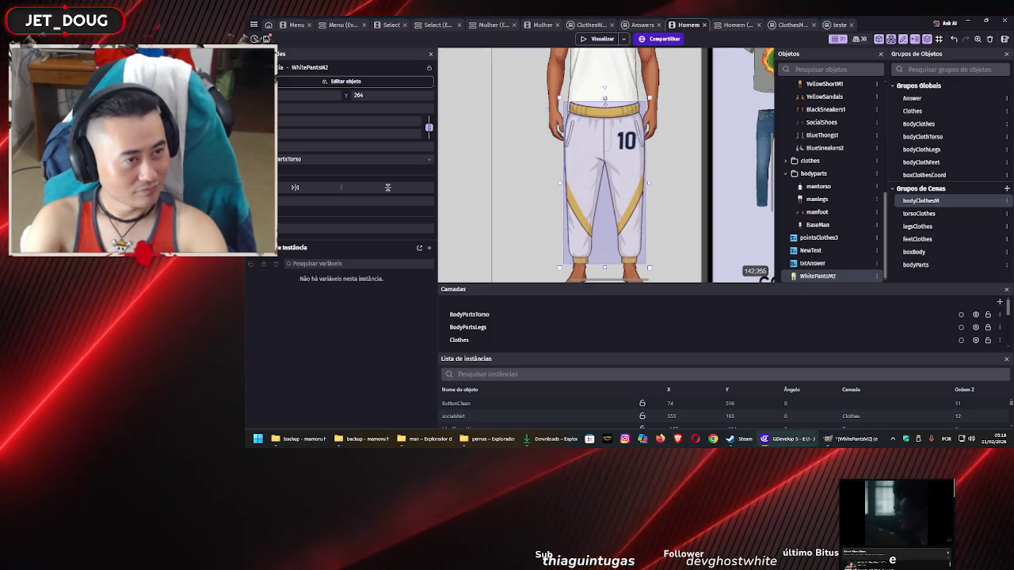
{"action": "left_click_drag", "start_coordinate": [604, 100], "coordinate": [587, 125]}
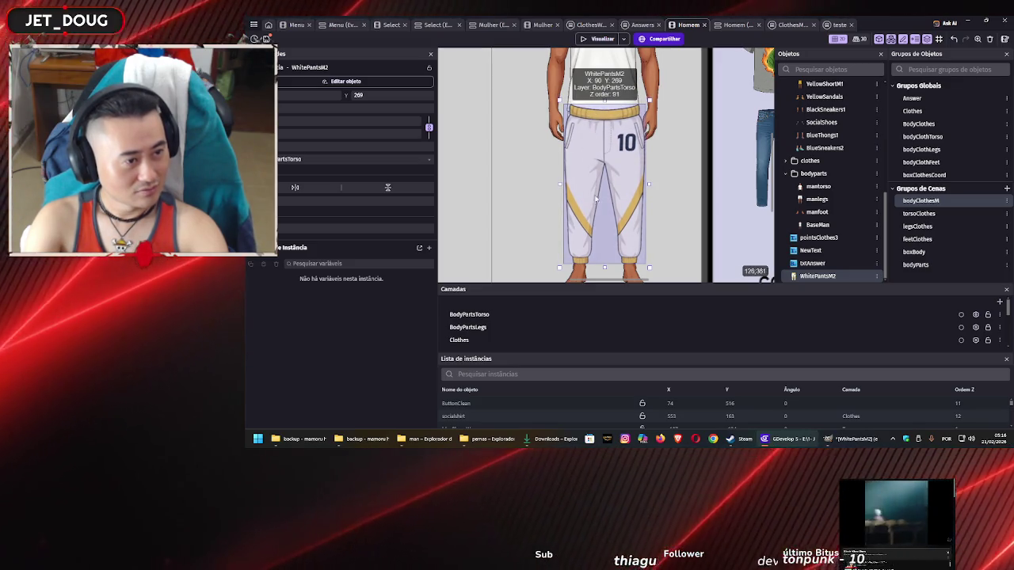
{"action": "left_click_drag", "start_coordinate": [572, 212], "coordinate": [575, 212]}
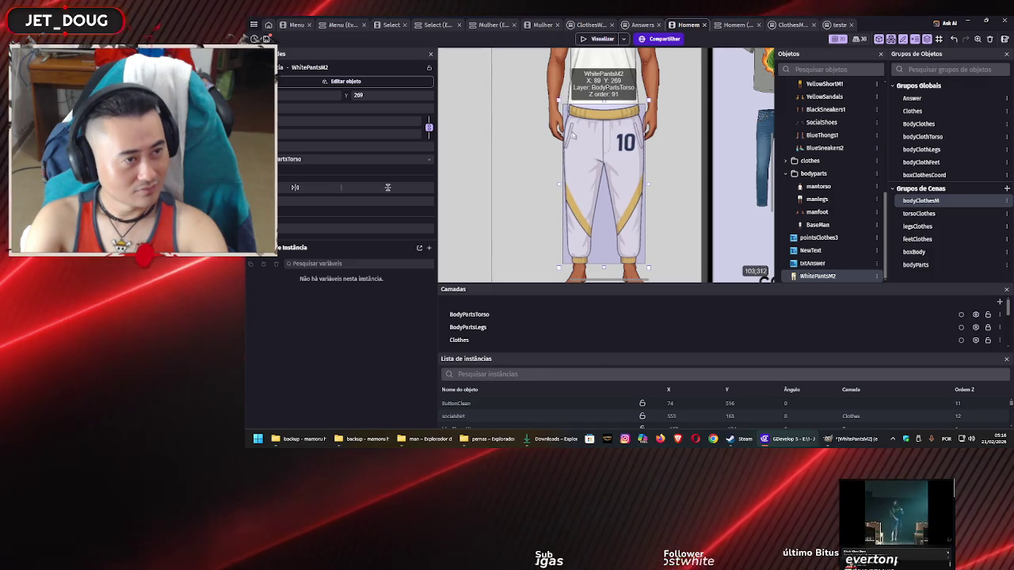
{"action": "left_click_drag", "start_coordinate": [570, 116], "coordinate": [570, 117]}
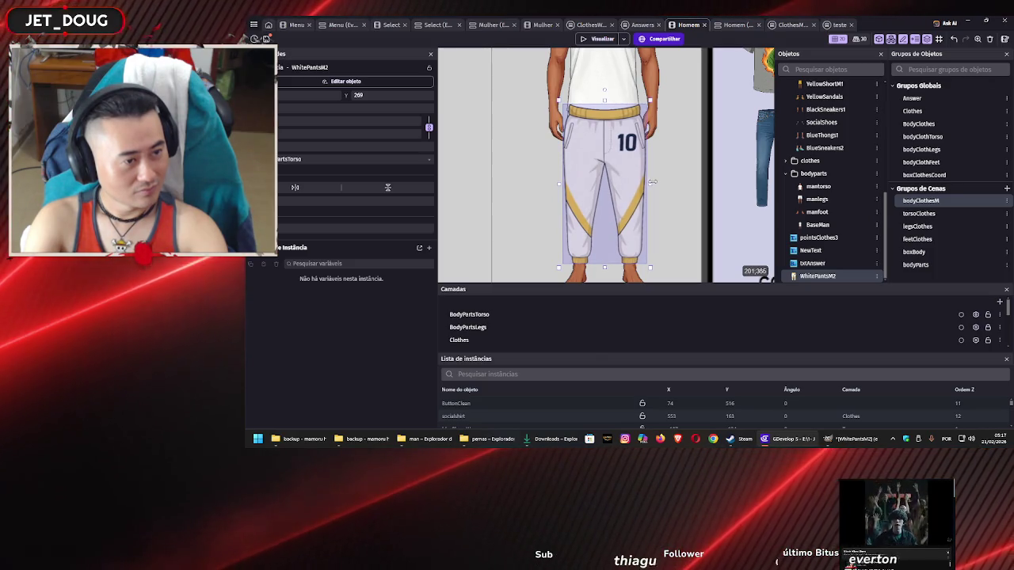
{"action": "key", "text": "Left"}
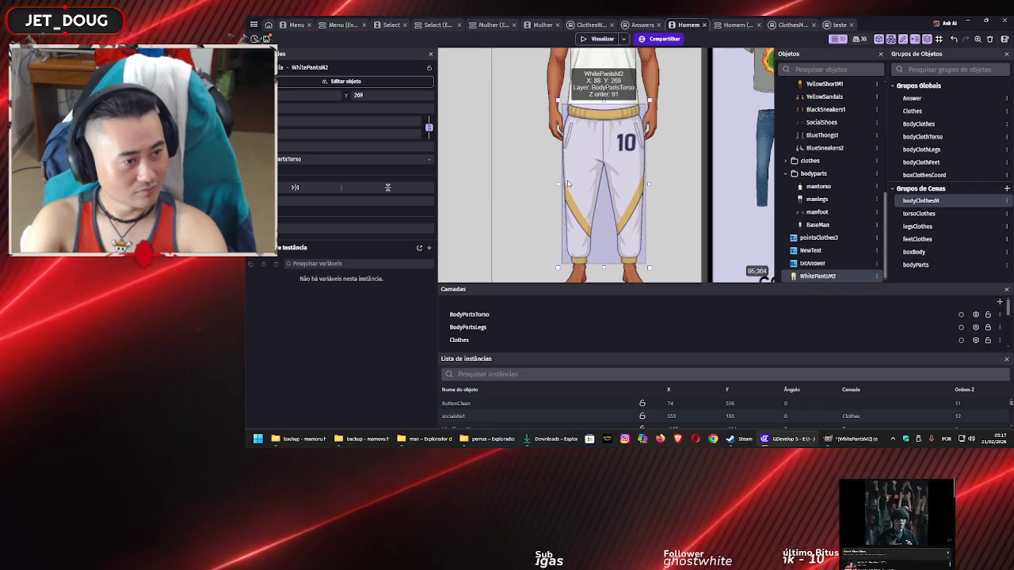
{"action": "key", "text": "Left"}
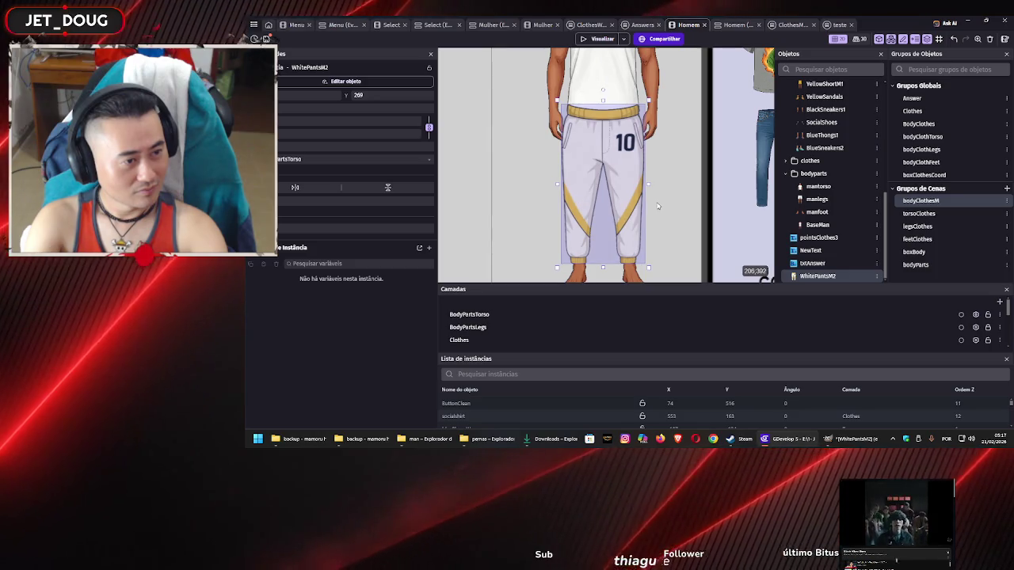
Step: Lower the WhitePantsM2 pants a few pixels and assign them to a different layer
{"action": "left_click", "coordinate": [530, 200]}
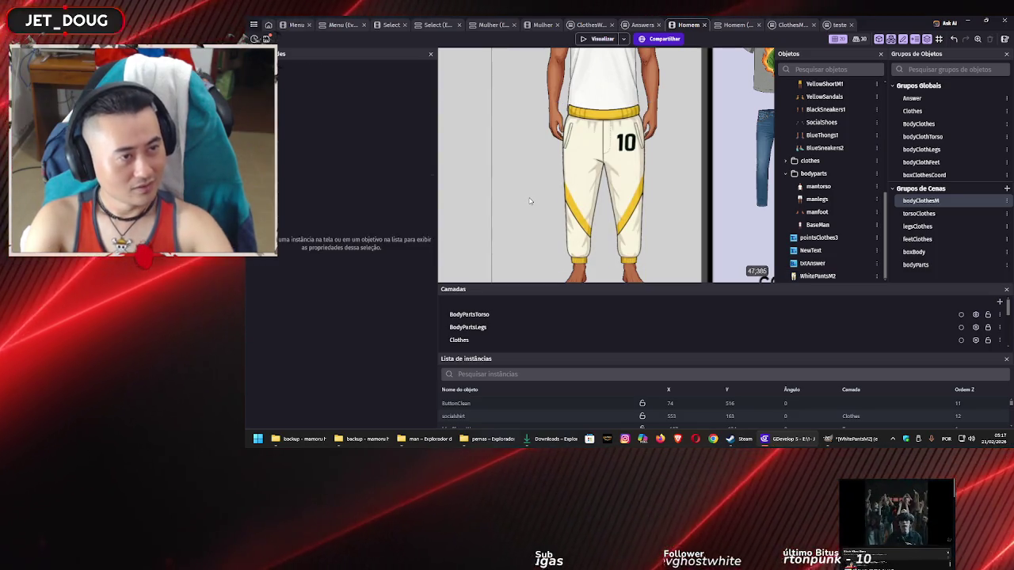
{"action": "left_click", "coordinate": [618, 164]}
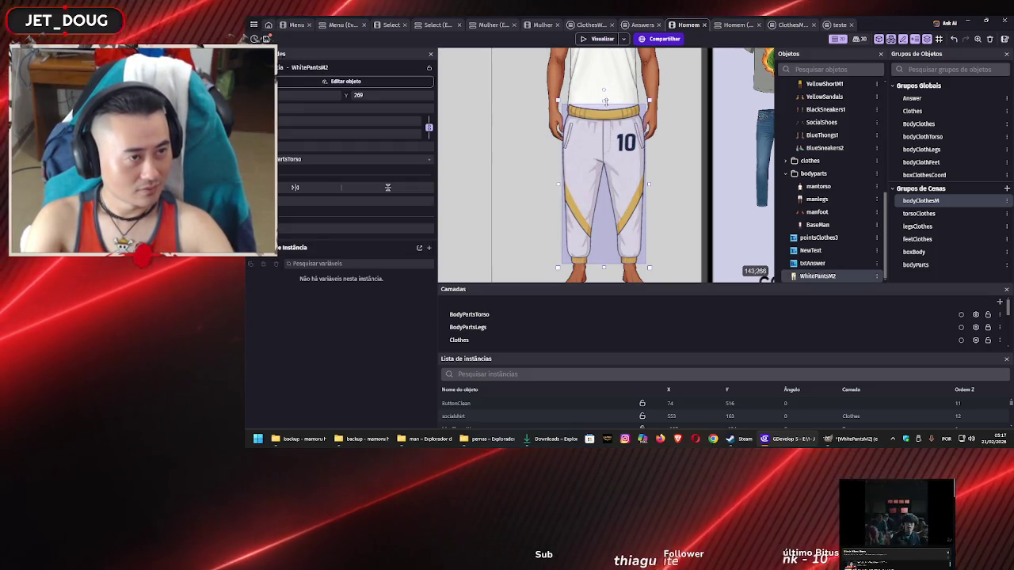
{"action": "left_click_drag", "start_coordinate": [605, 101], "coordinate": [605, 106]}
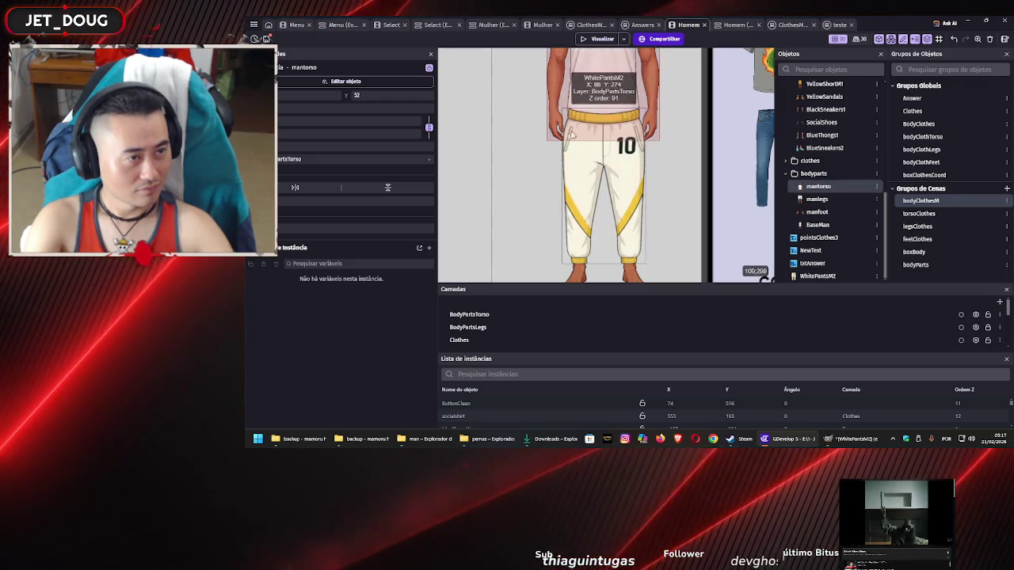
{"action": "left_click", "coordinate": [511, 163]}
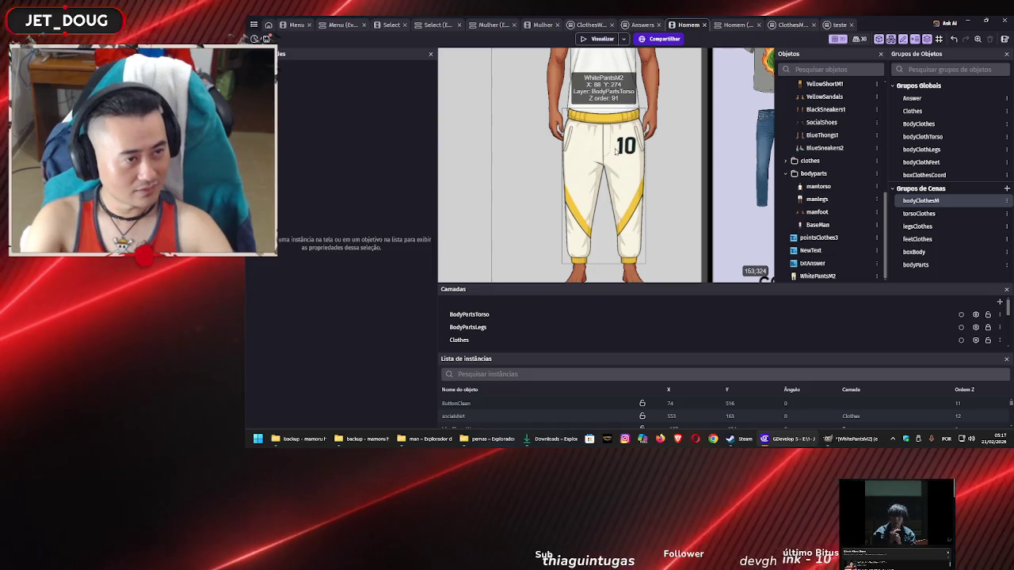
{"action": "left_click", "coordinate": [614, 155]}
{"action": "left_click", "coordinate": [360, 161]}
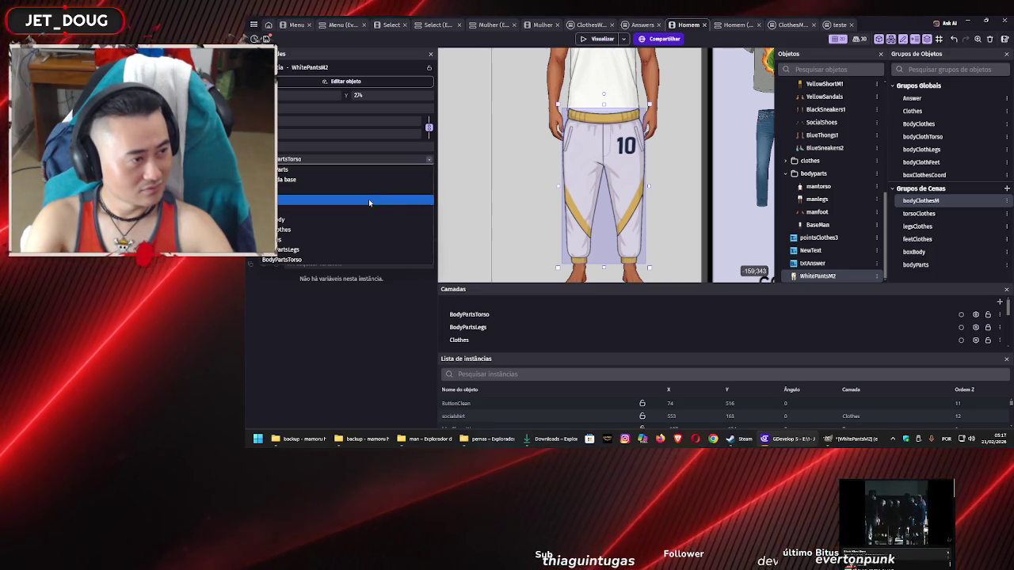
{"action": "left_click", "coordinate": [368, 201]}
{"action": "left_click", "coordinate": [481, 179]}
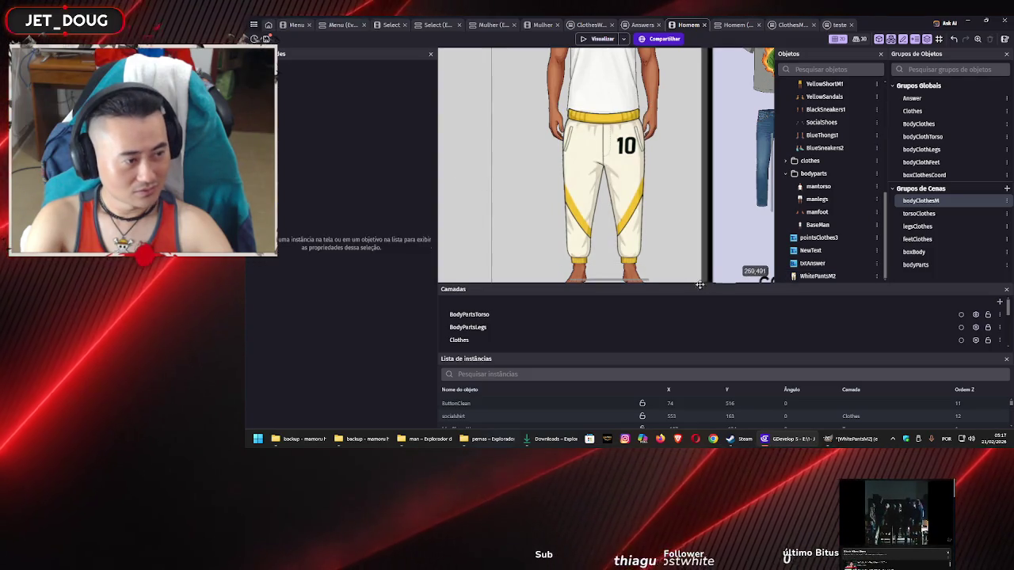
Step: Put the pants on the base layer, toggling BodyPartsTorso and BodyPartsLegs visibility to check stacking
{"action": "left_click", "coordinate": [975, 314]}
{"action": "left_click", "coordinate": [976, 315]}
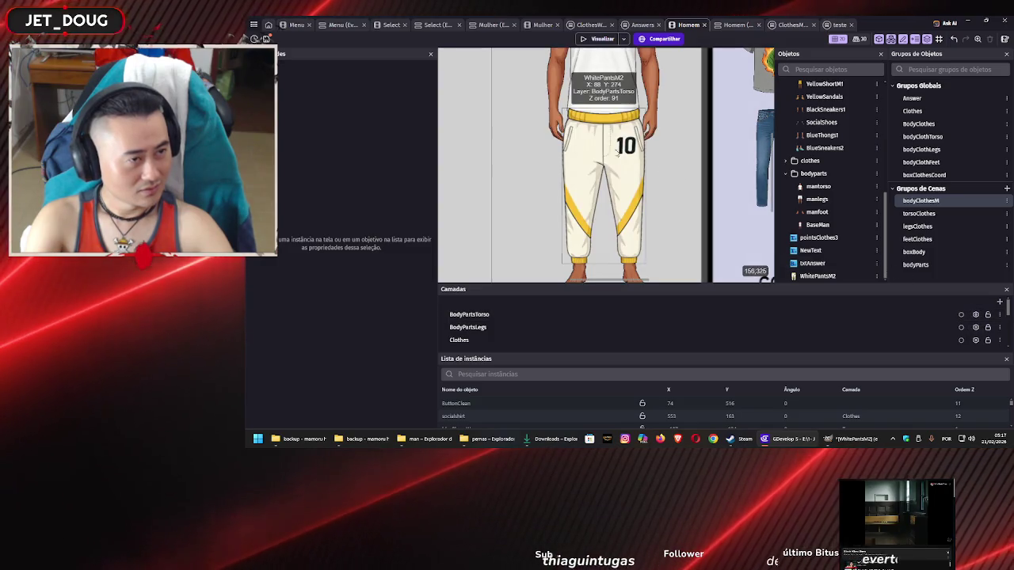
{"action": "left_click", "coordinate": [603, 126]}
{"action": "left_click", "coordinate": [321, 160]}
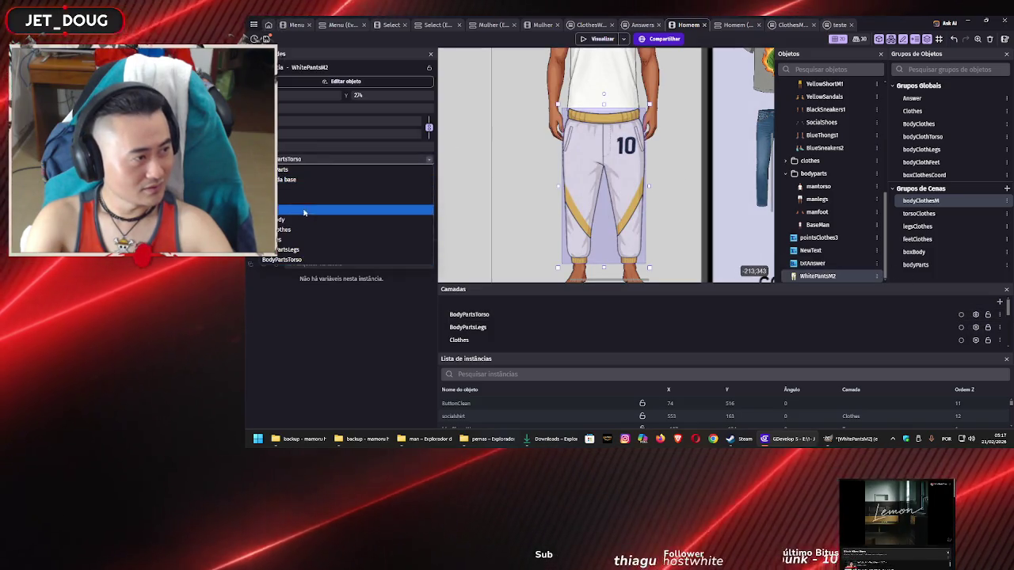
{"action": "left_click", "coordinate": [310, 182]}
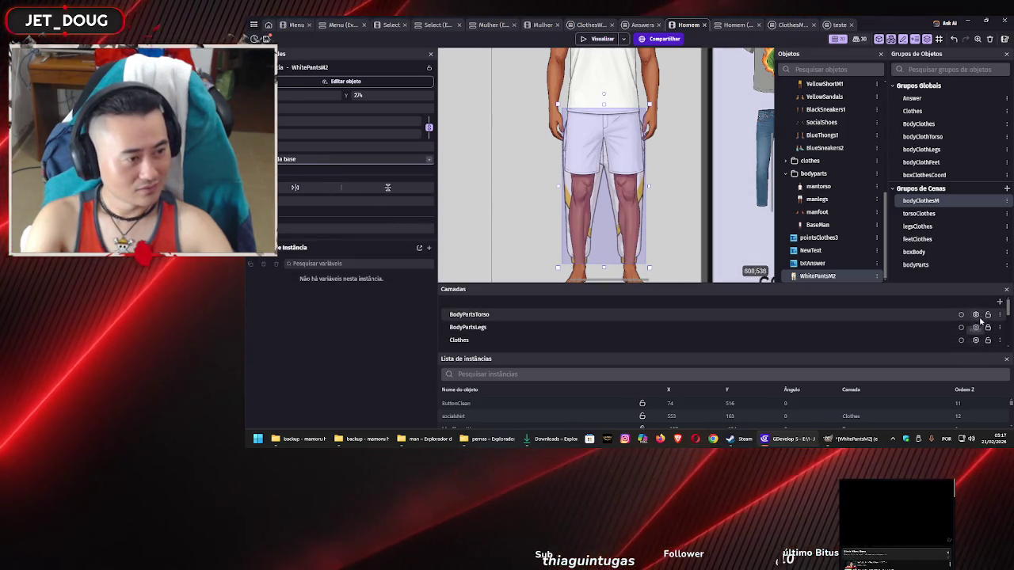
{"action": "left_click", "coordinate": [976, 327]}
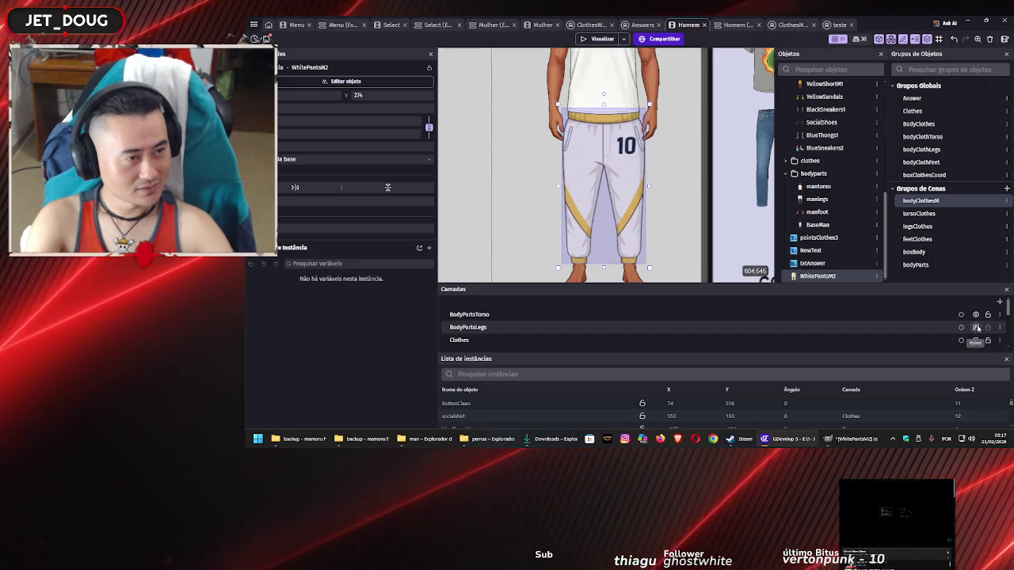
{"action": "left_click", "coordinate": [977, 327]}
{"action": "left_click", "coordinate": [977, 327]}
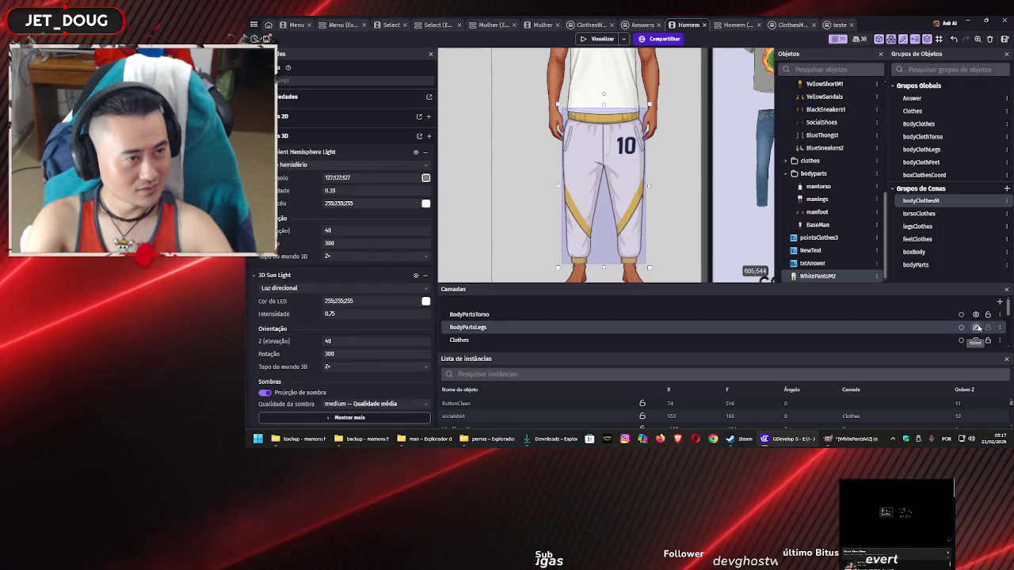
{"action": "left_click", "coordinate": [977, 327]}
{"action": "left_click", "coordinate": [977, 327]}
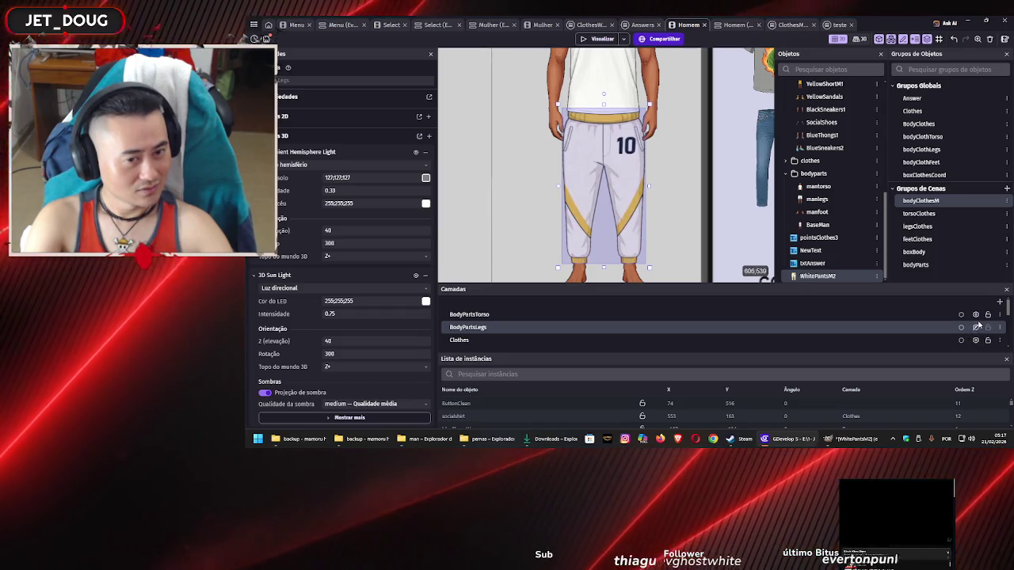
{"action": "left_click", "coordinate": [976, 327]}
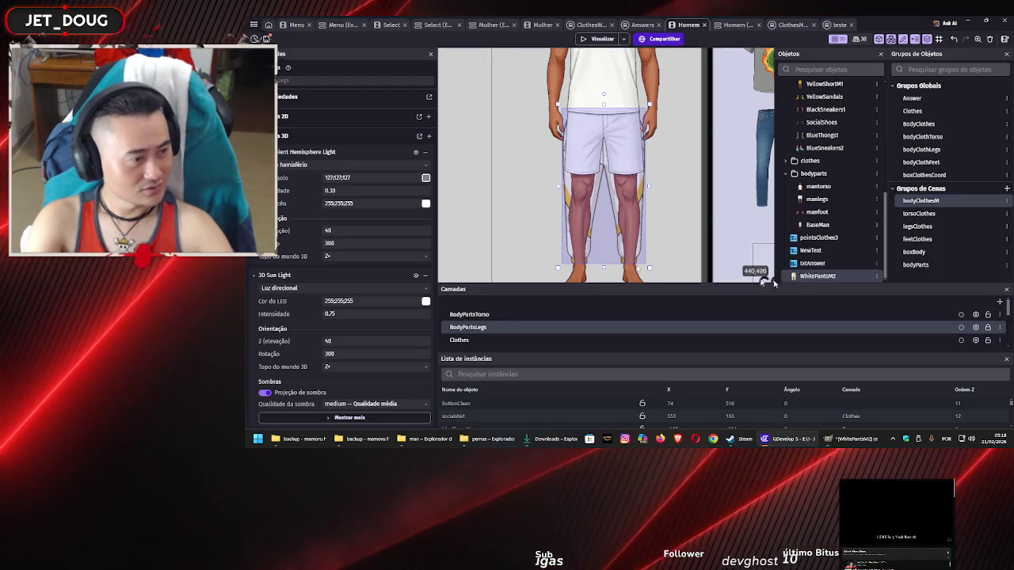
Step: Reassign the pants' layer and move WhitePantsM2 just below YellowShortM1 in the object list
{"action": "left_click", "coordinate": [574, 207]}
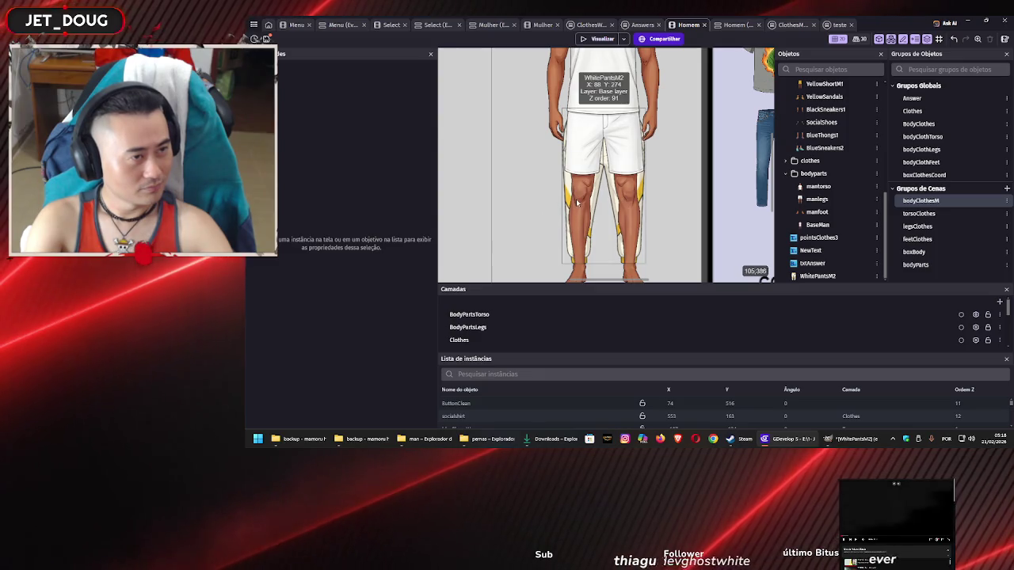
{"action": "left_click", "coordinate": [576, 204]}
{"action": "left_click", "coordinate": [387, 160]}
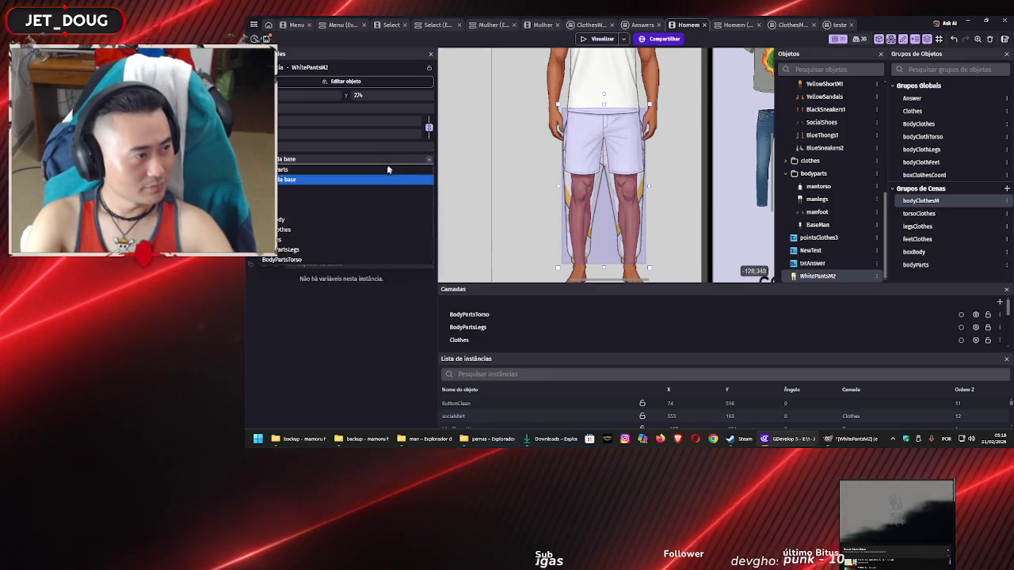
{"action": "left_click", "coordinate": [375, 201]}
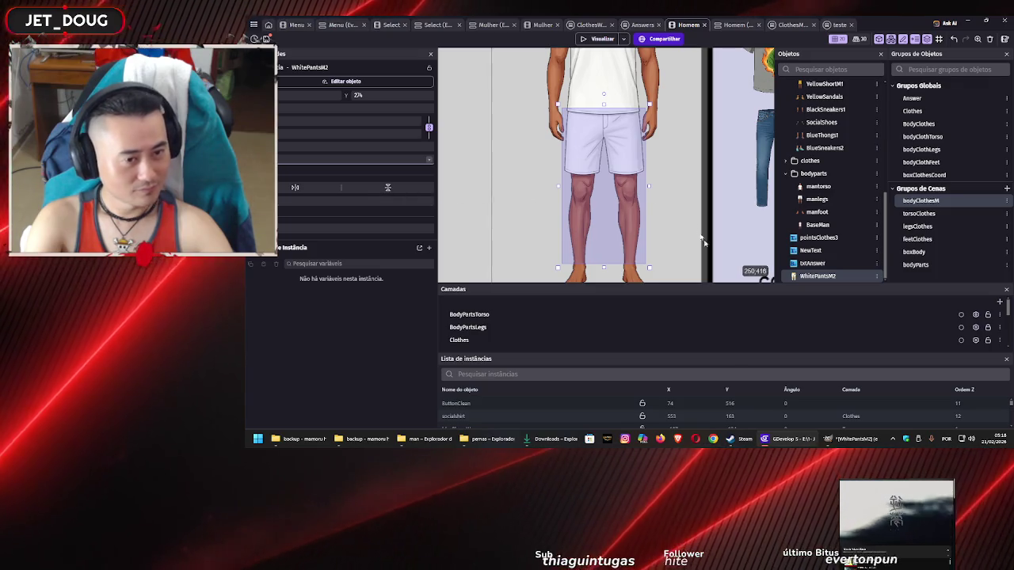
{"action": "left_click_drag", "start_coordinate": [817, 282], "coordinate": [831, 95]}
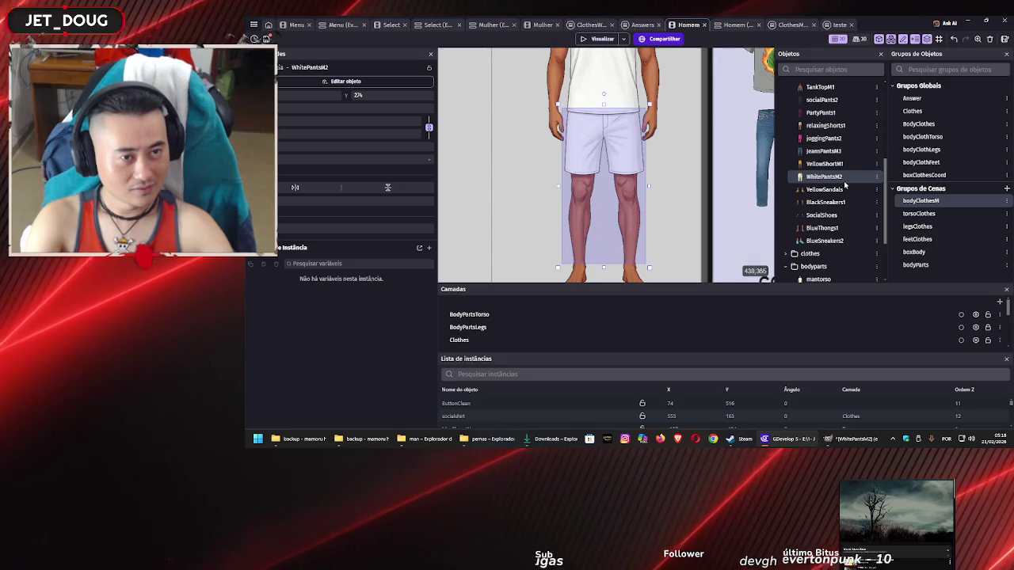
Step: Add WhitePantsM2 to the bodyClothesM object group
{"action": "double_click", "coordinate": [927, 201]}
{"action": "left_click", "coordinate": [490, 352]}
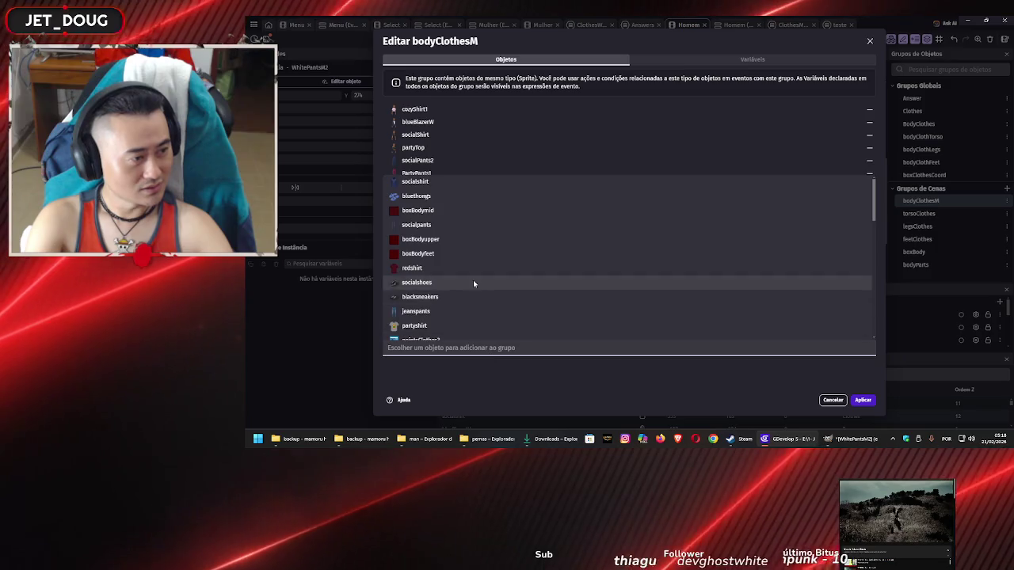
{"action": "scroll", "coordinate": [473, 280], "scroll_direction": "down", "scroll_amount": 5}
{"action": "left_click", "coordinate": [468, 239]}
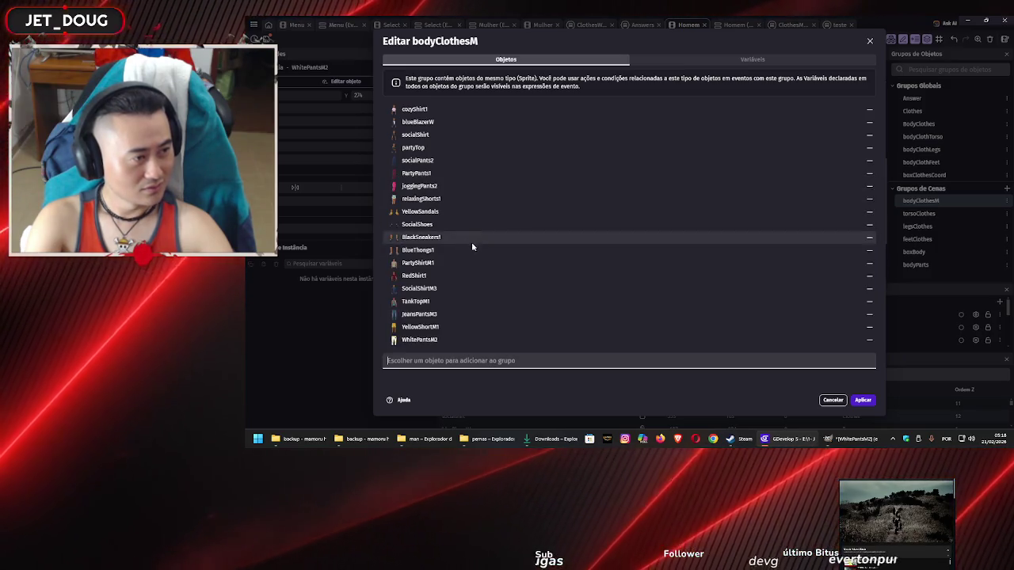
{"action": "left_click", "coordinate": [864, 403]}
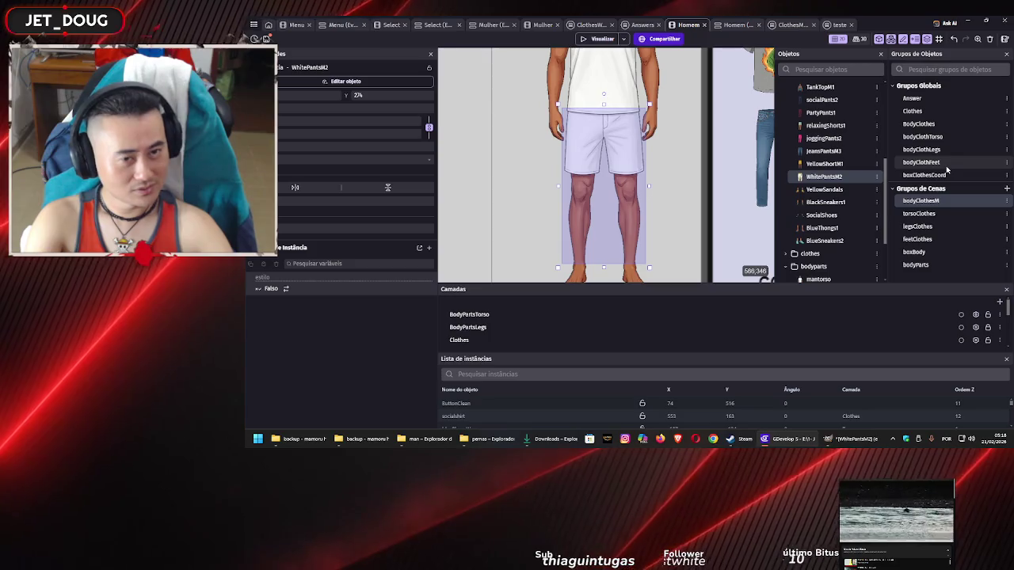
Step: Add WhitePantsM2 to the bodyClothLegs object group
{"action": "double_click", "coordinate": [931, 150]}
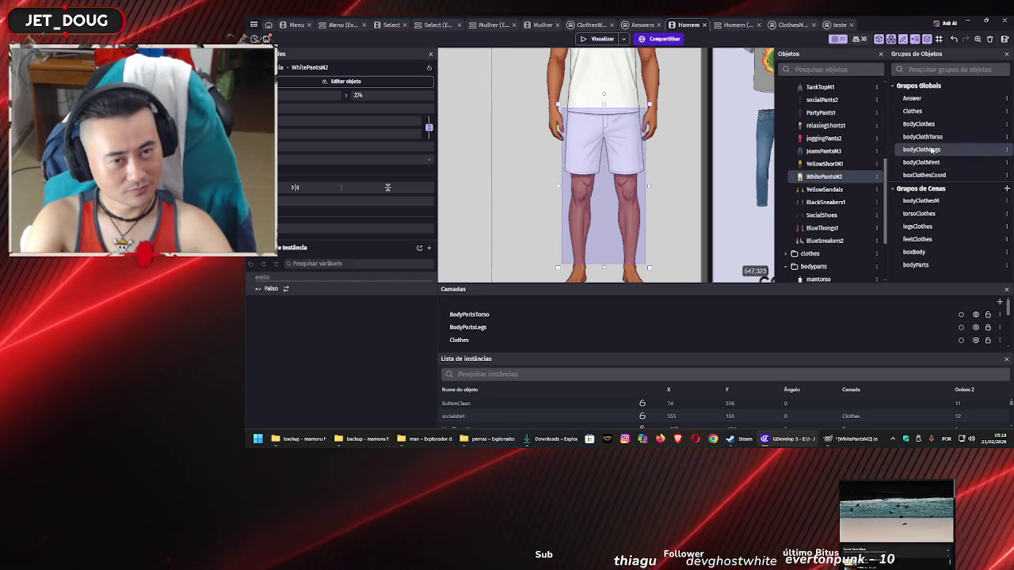
{"action": "left_click", "coordinate": [509, 195]}
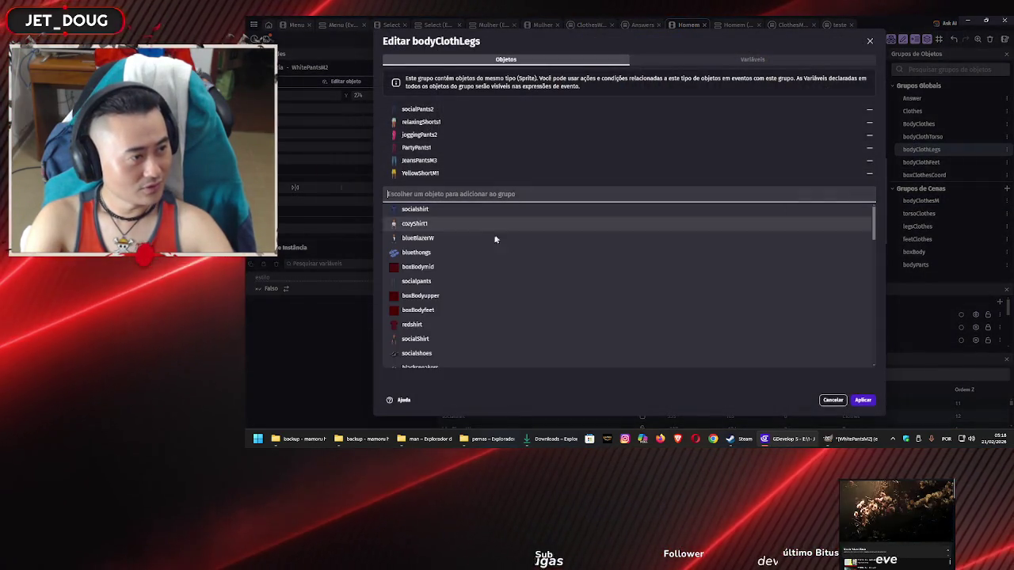
{"action": "scroll", "coordinate": [481, 287], "scroll_direction": "down", "scroll_amount": 5}
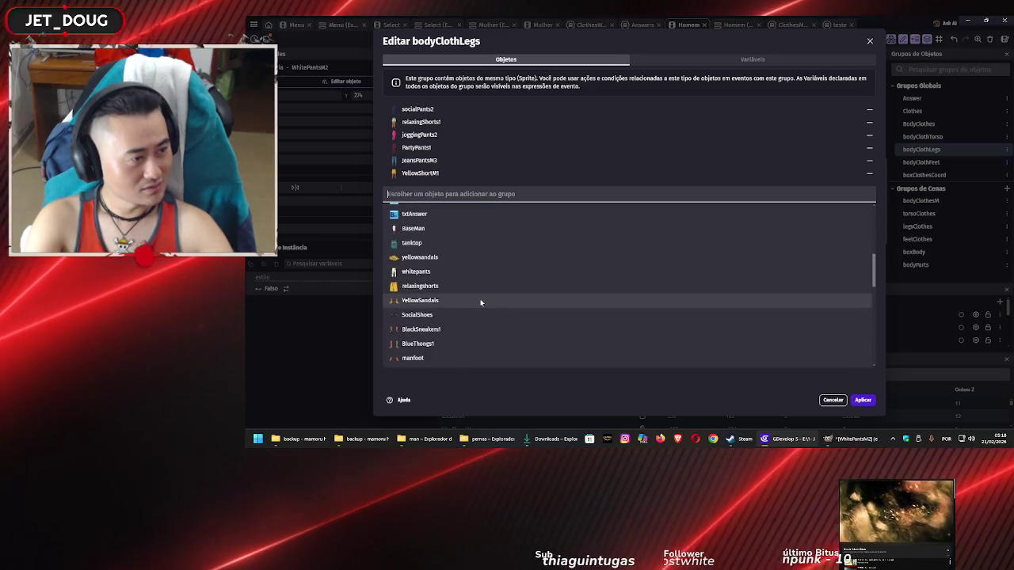
{"action": "scroll", "coordinate": [480, 299], "scroll_direction": "down", "scroll_amount": 3}
{"action": "left_click", "coordinate": [478, 313]}
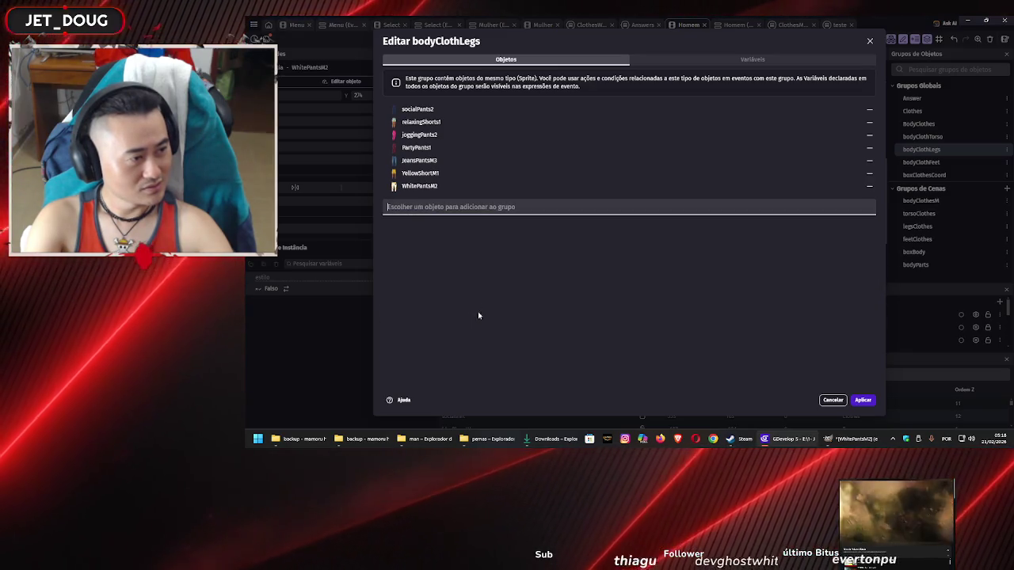
{"action": "left_click", "coordinate": [863, 400]}
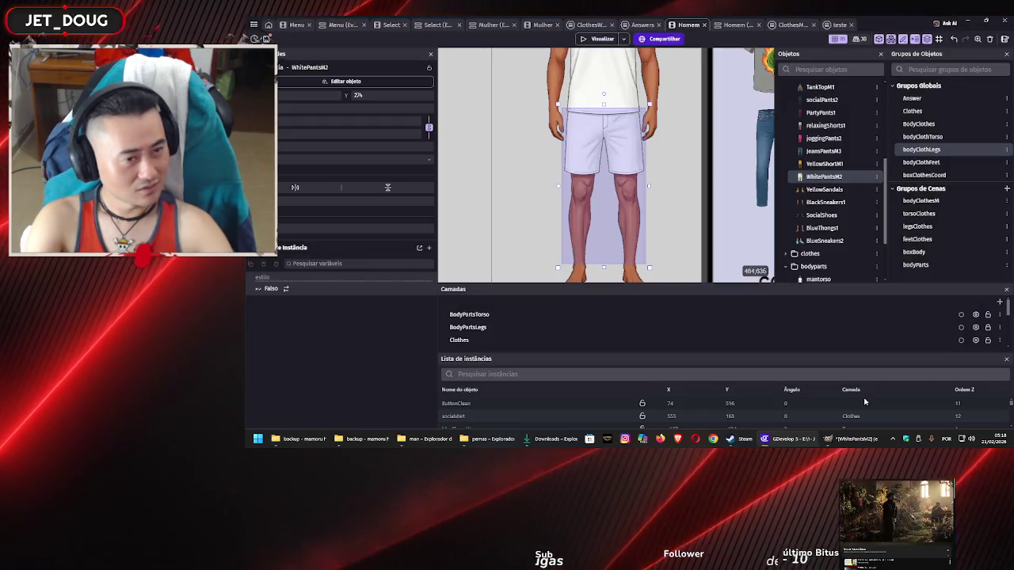
{"action": "left_click", "coordinate": [494, 185]}
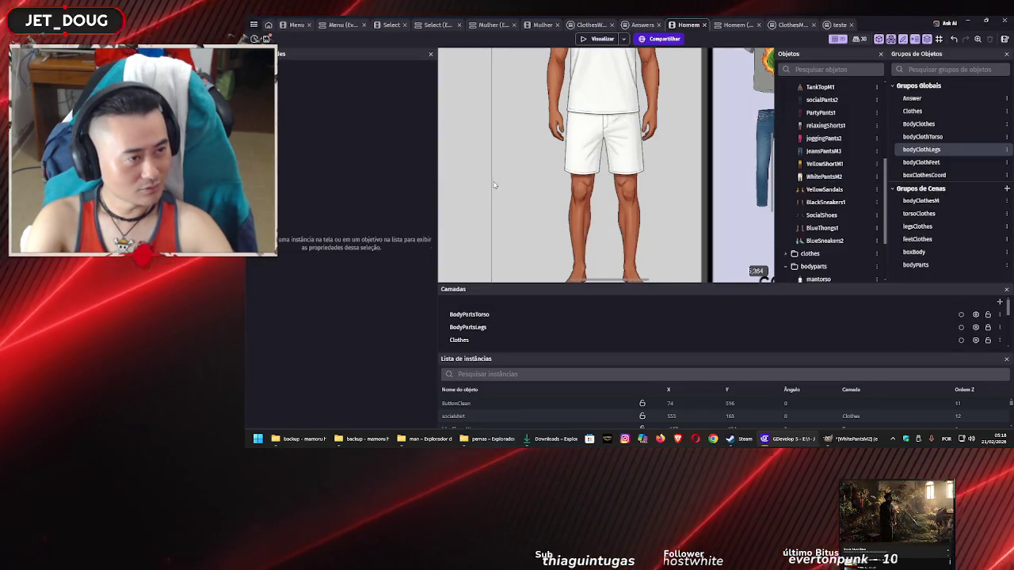
Step: Create a new Sprite object and import the SocialPantsM1 navy dress-pants image
{"action": "scroll", "coordinate": [492, 185], "scroll_direction": "down", "scroll_amount": 5}
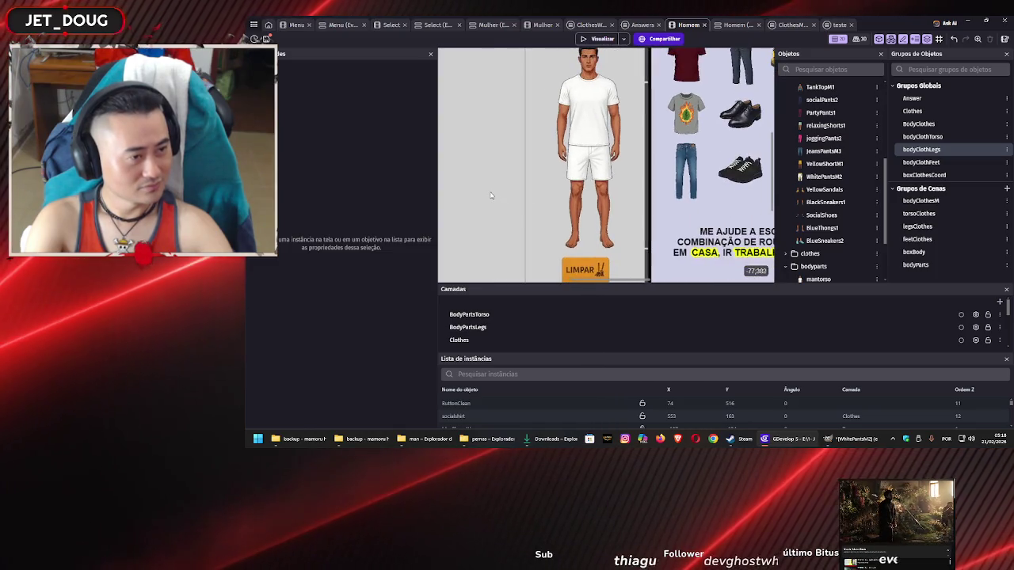
{"action": "right_click", "coordinate": [492, 195]}
{"action": "left_click", "coordinate": [505, 219]}
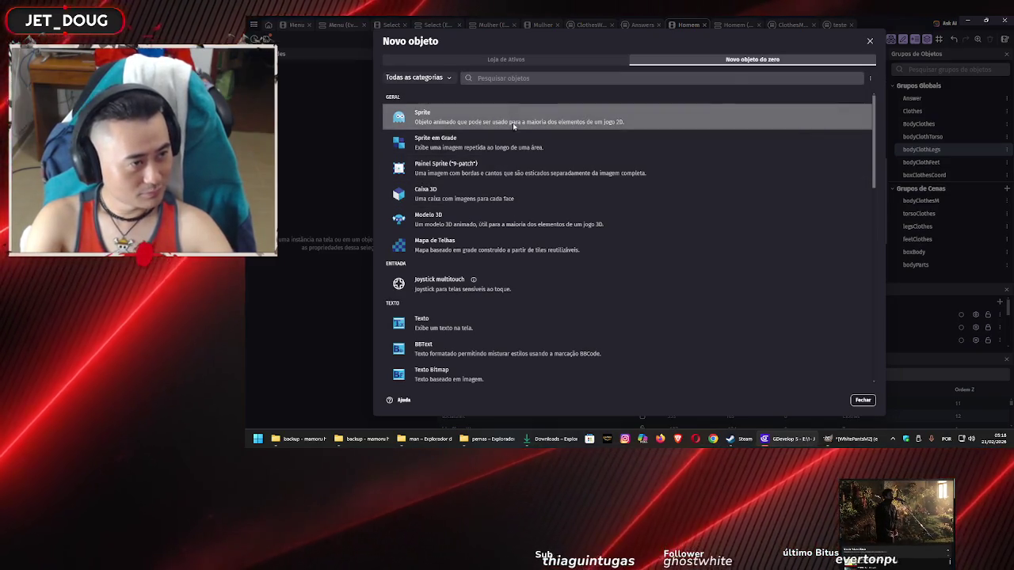
{"action": "left_click", "coordinate": [516, 124]}
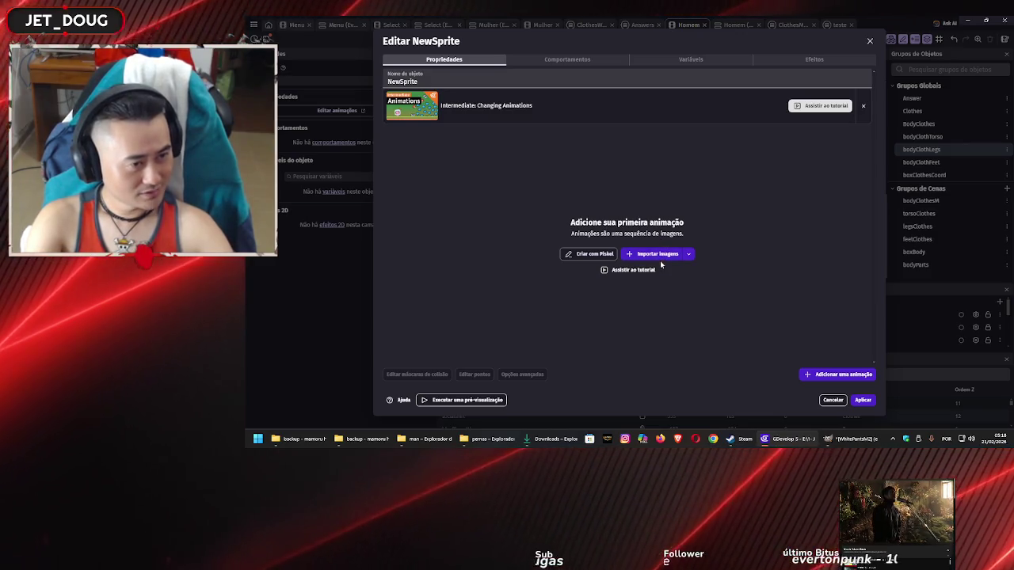
{"action": "left_click", "coordinate": [660, 257]}
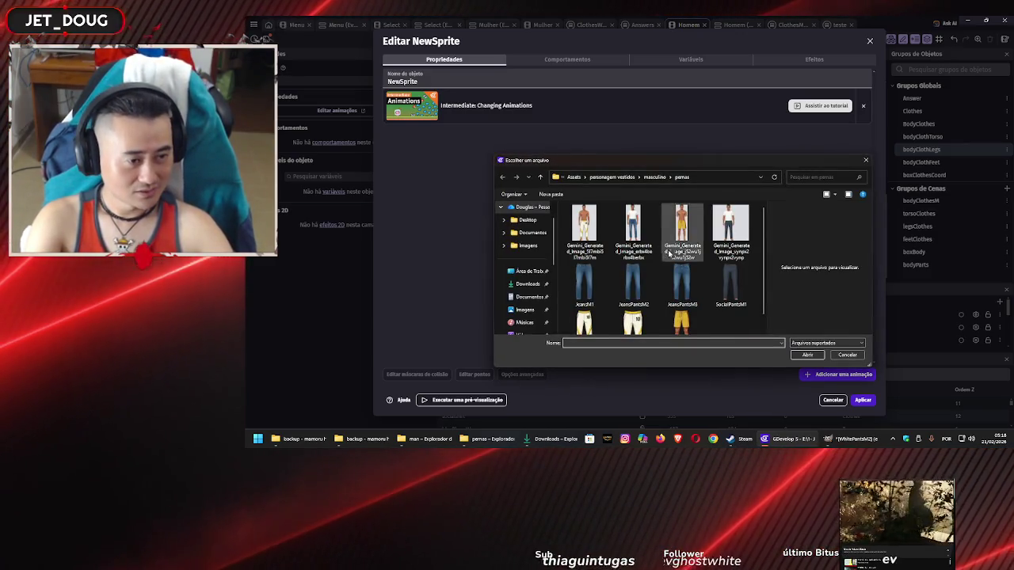
{"action": "scroll", "coordinate": [669, 253], "scroll_direction": "down", "scroll_amount": 1}
{"action": "left_click", "coordinate": [730, 264]}
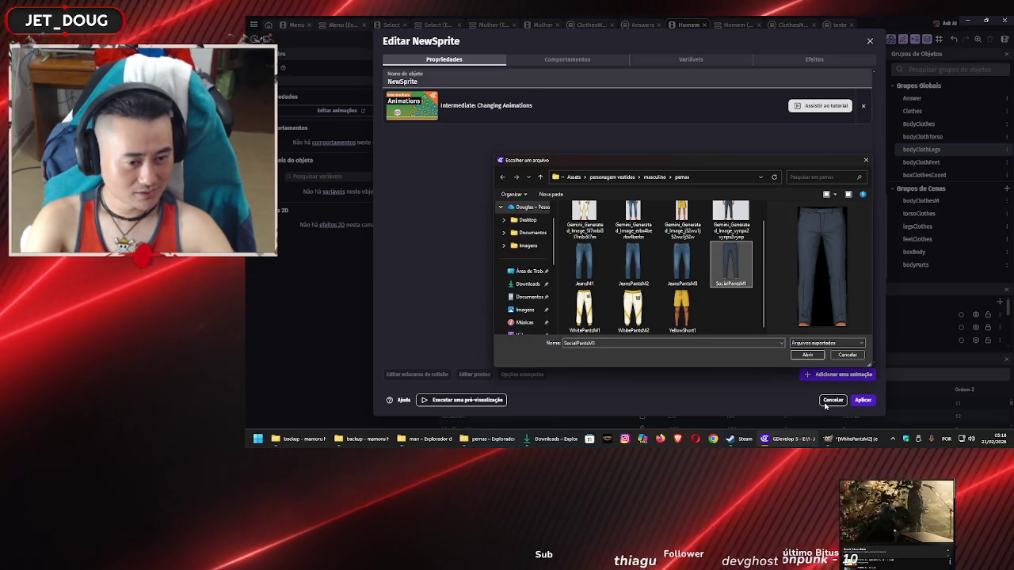
{"action": "left_click", "coordinate": [847, 355]}
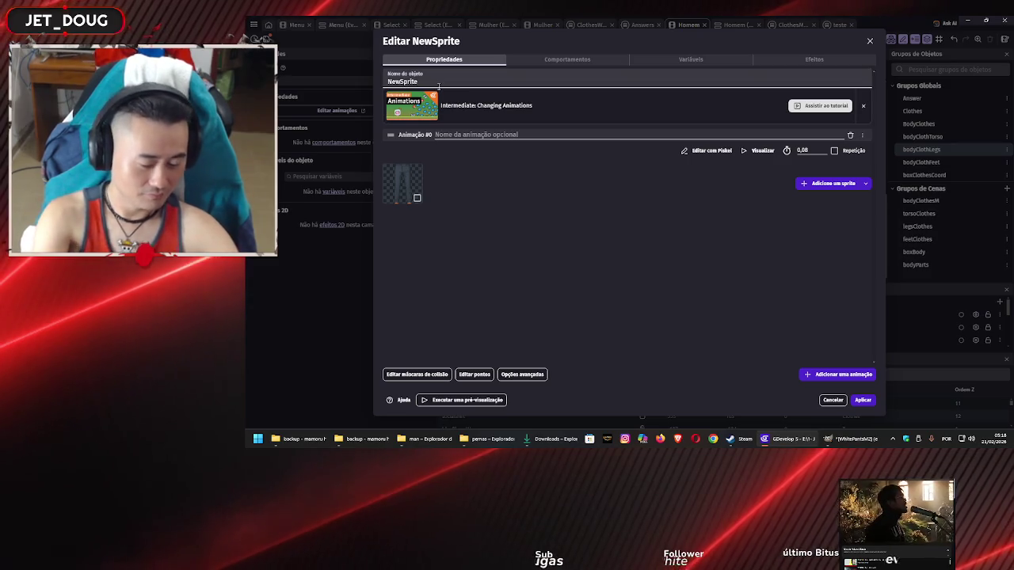
Step: Name the object SocialPantsM1, apply it, and place it over the male model's legs
{"action": "type", "text": "ialPan"}
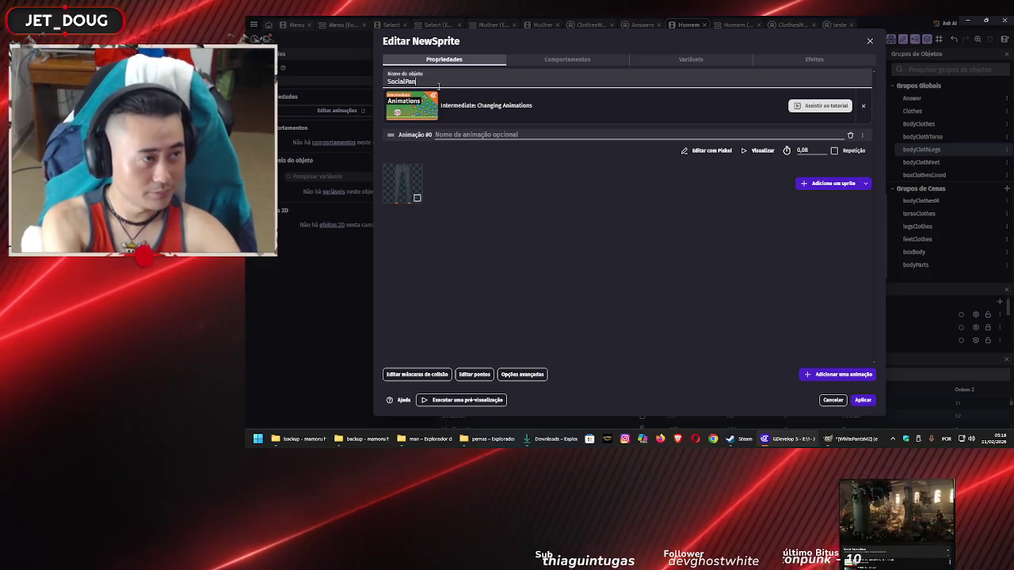
{"action": "type", "text": "tsM1"}
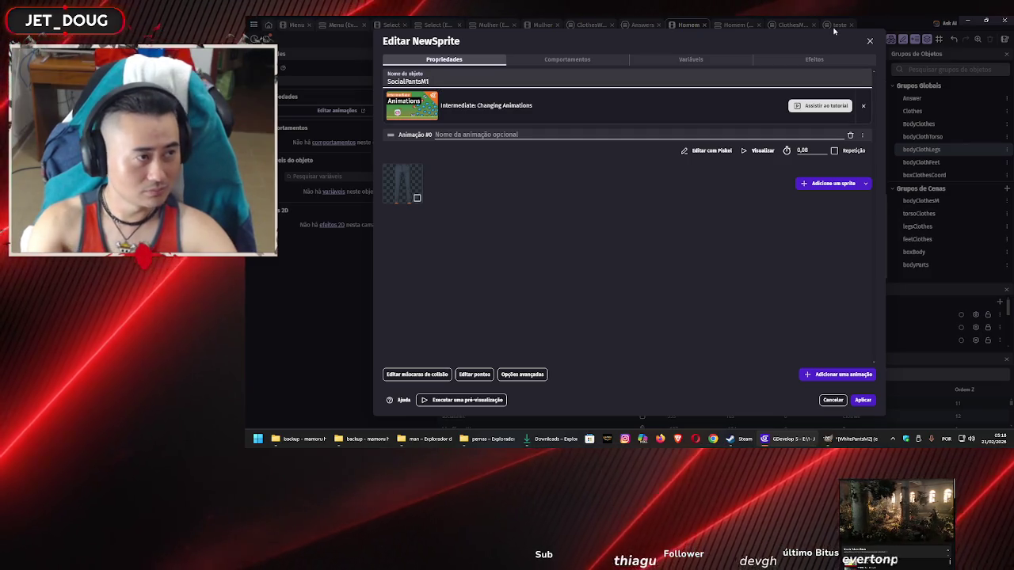
{"action": "left_click", "coordinate": [501, 442]}
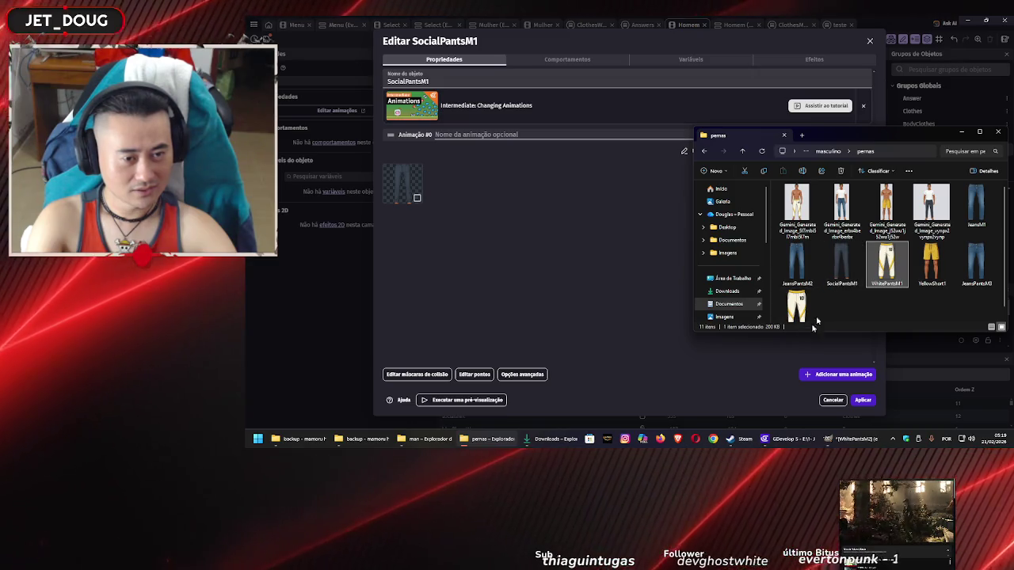
{"action": "left_click", "coordinate": [576, 255]}
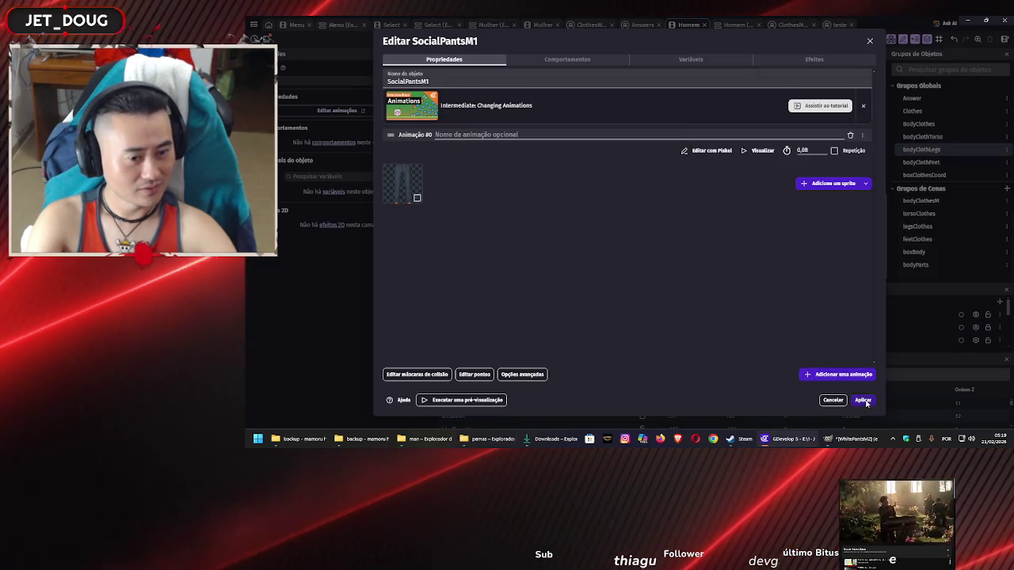
{"action": "left_click", "coordinate": [863, 400]}
{"action": "scroll", "coordinate": [638, 204], "scroll_direction": "up", "scroll_amount": 2}
{"action": "left_click", "coordinate": [589, 190]}
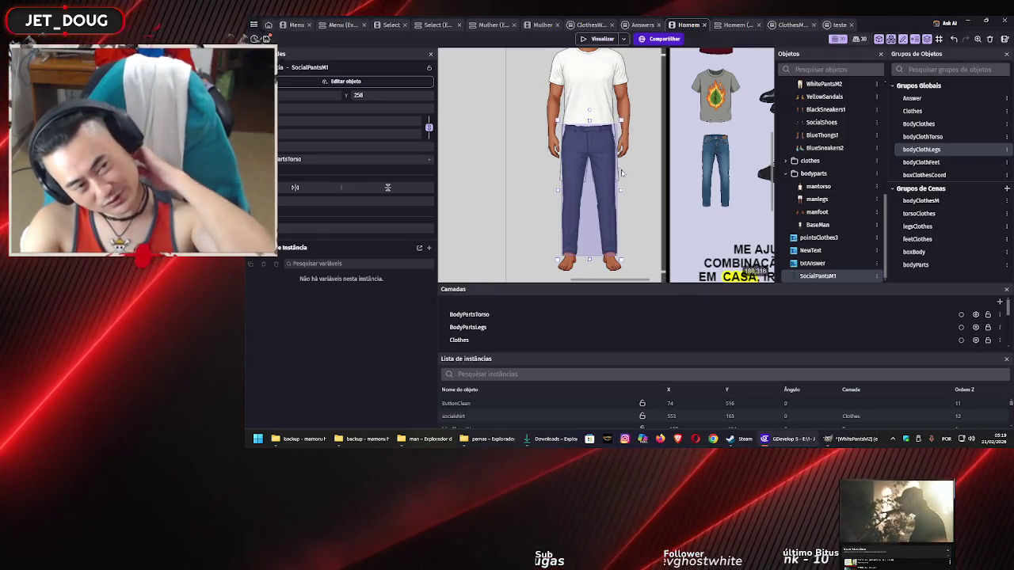
Step: In GIMP, undo the crop, hide the white pants layer, and add SocialPantsM1 as a new layer
{"action": "left_click", "coordinate": [830, 438]}
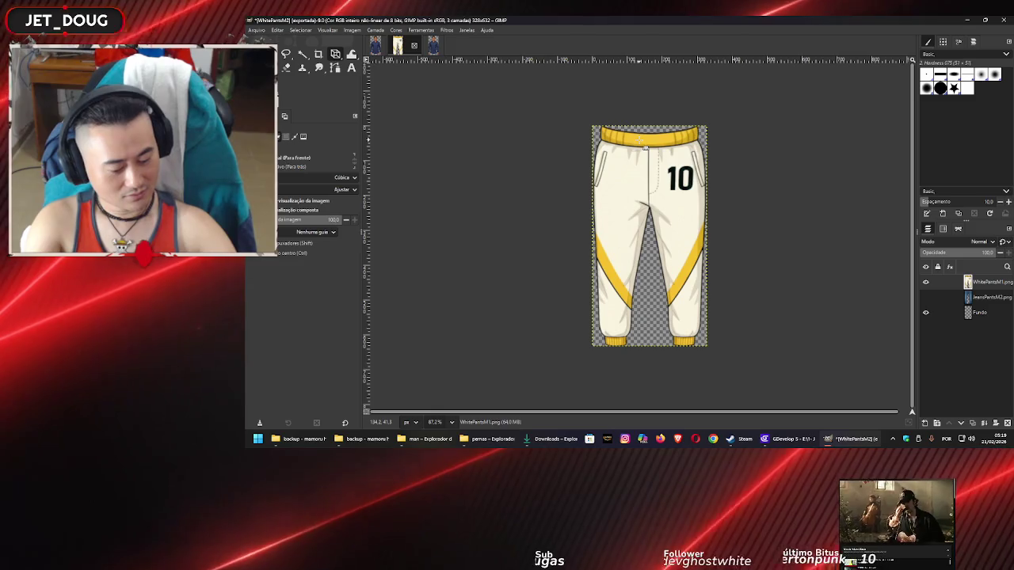
{"action": "key", "text": "ctrl+z"}
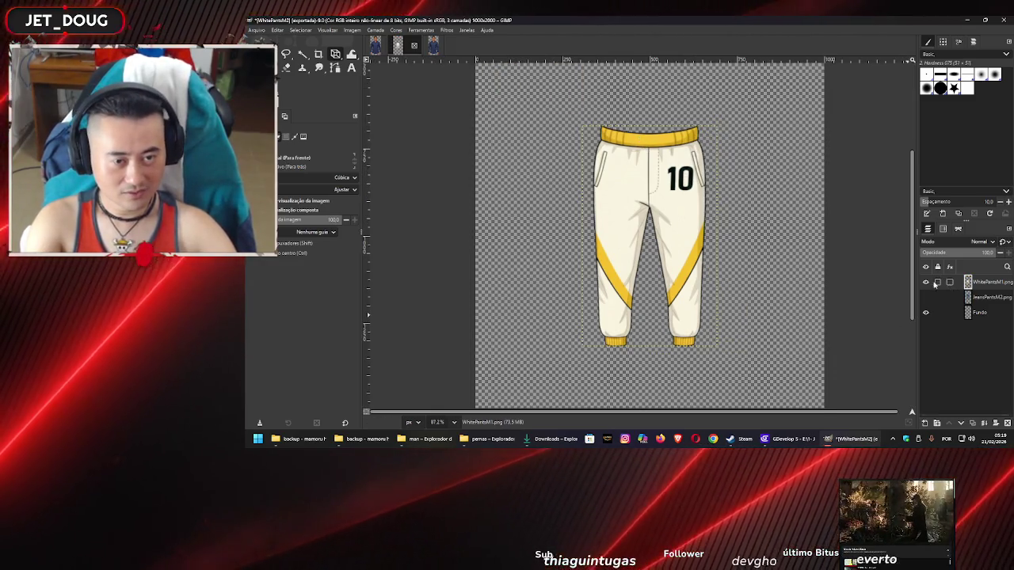
{"action": "key", "text": "ctrl+z"}
{"action": "left_click", "coordinate": [491, 439]}
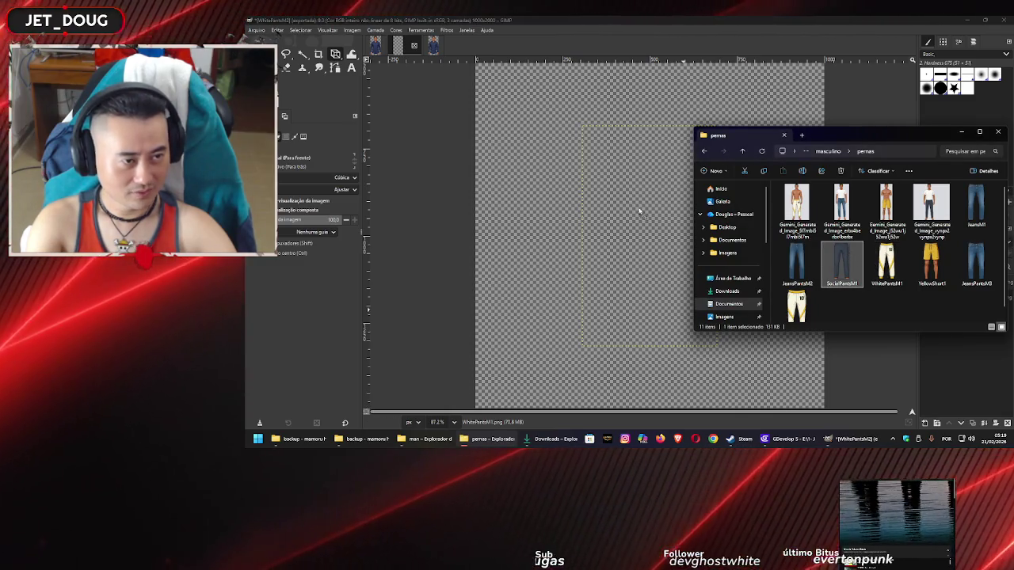
{"action": "left_click_drag", "start_coordinate": [639, 204], "coordinate": [634, 205]}
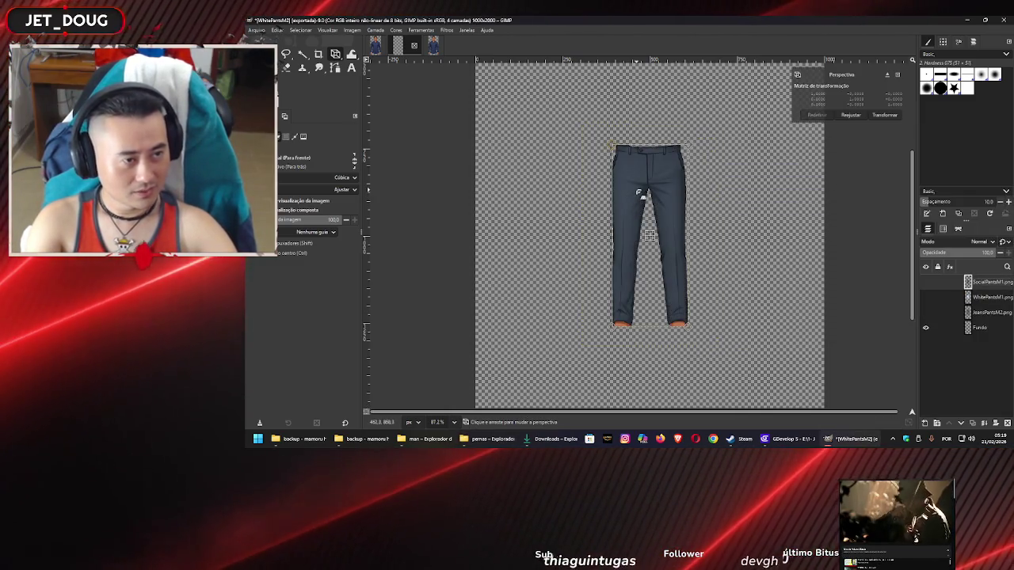
Step: Select the SocialPantsM1 pants on the GDevelop scene, at Y 258 on the BodyPartsTorso layer
{"action": "left_click", "coordinate": [772, 439]}
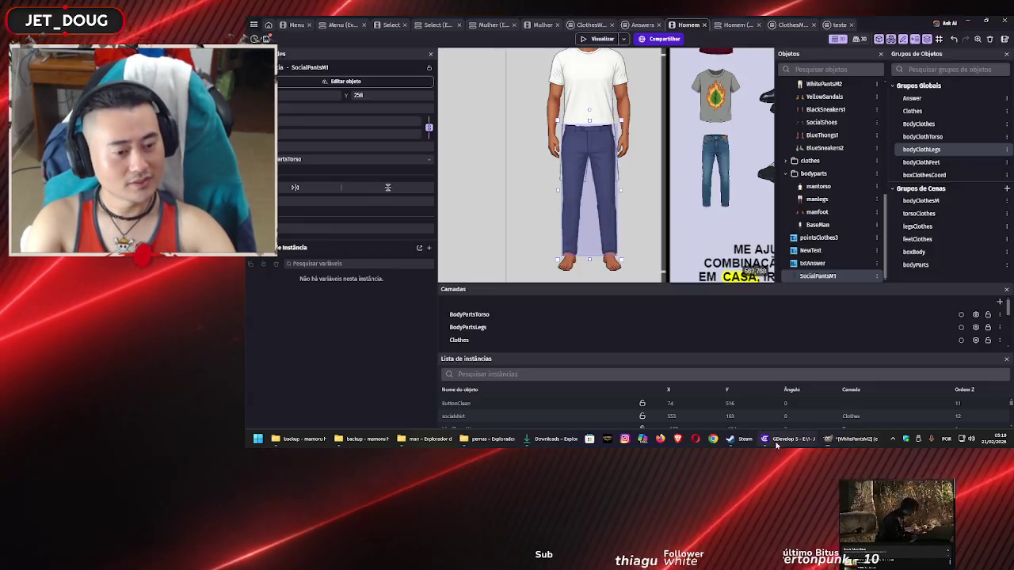
{"action": "left_click", "coordinate": [574, 200]}
{"action": "scroll", "coordinate": [596, 208], "scroll_direction": "down", "scroll_amount": 1}
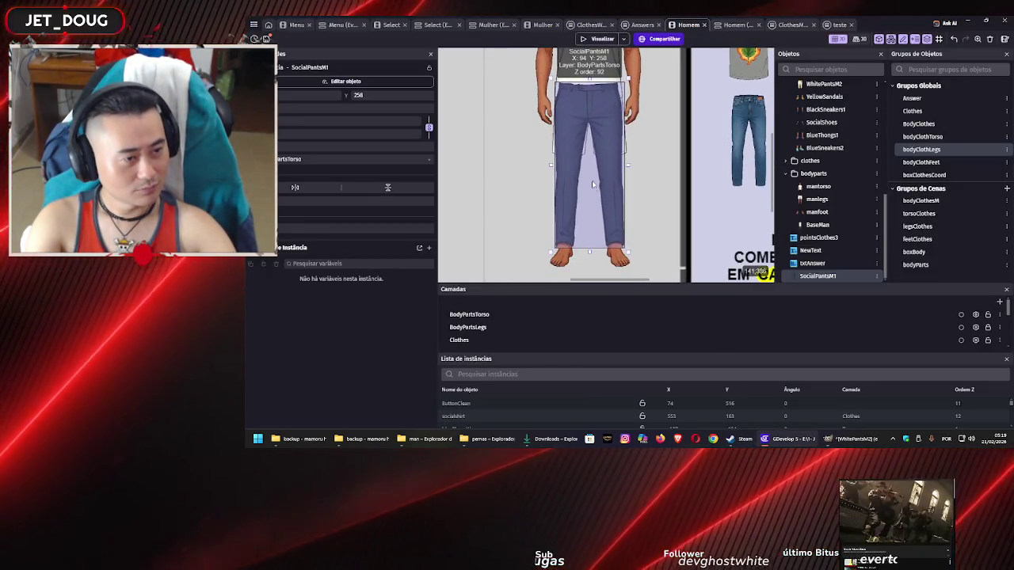
{"action": "left_click", "coordinate": [856, 440]}
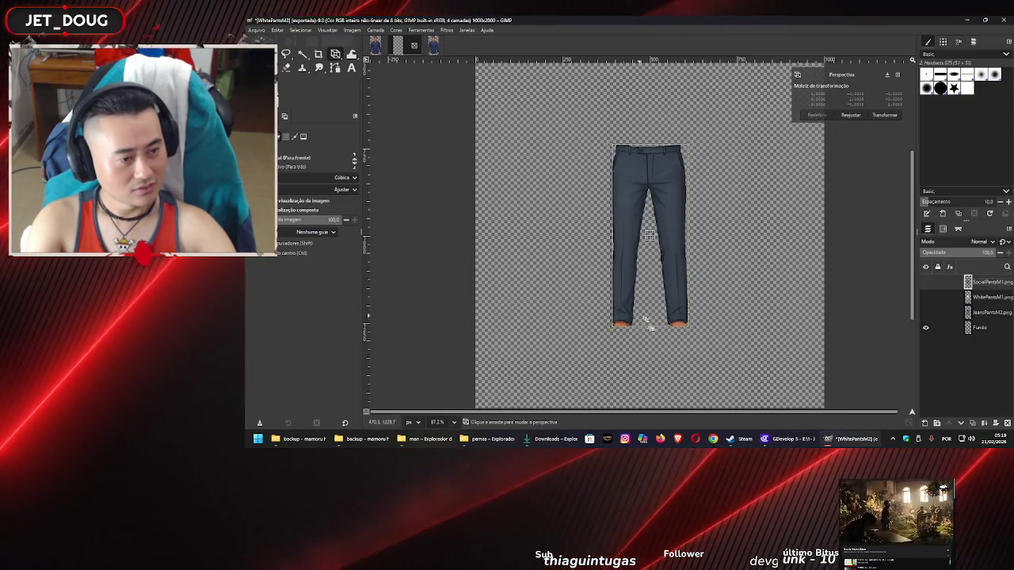
{"action": "left_click", "coordinate": [790, 438]}
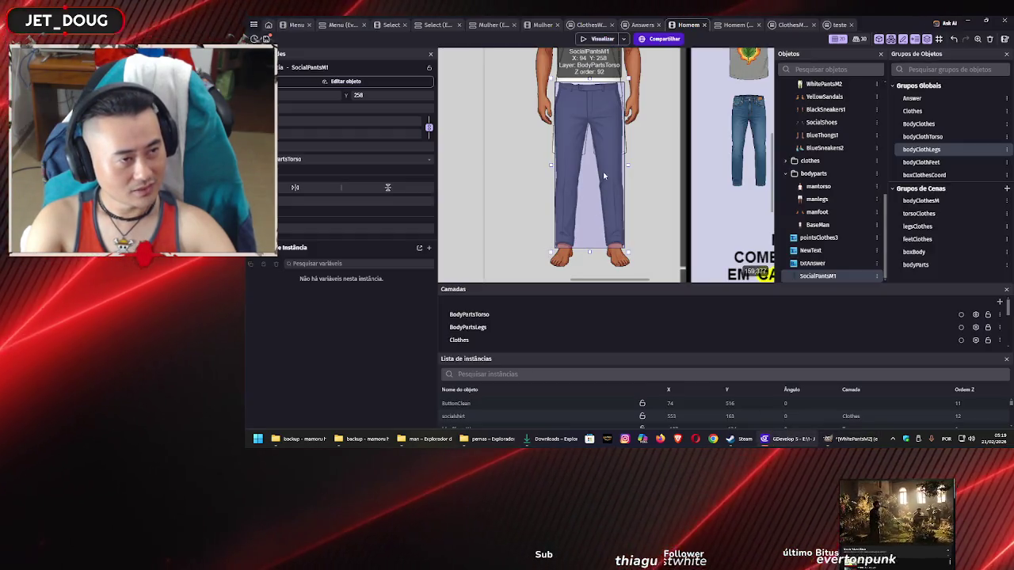
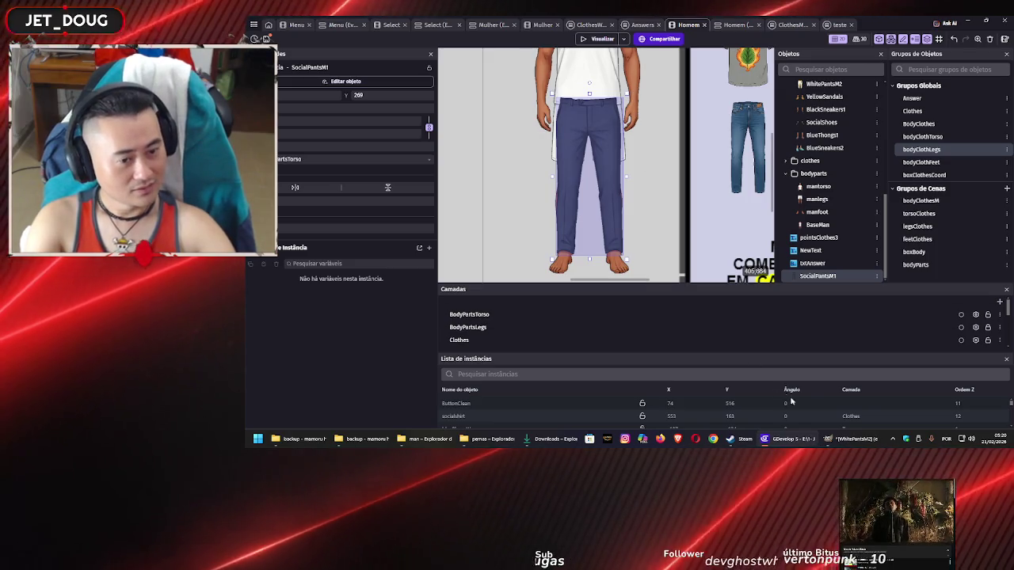
Step: Zoom into the pants hems in GIMP with the Free Select tool active
{"action": "left_click", "coordinate": [859, 439]}
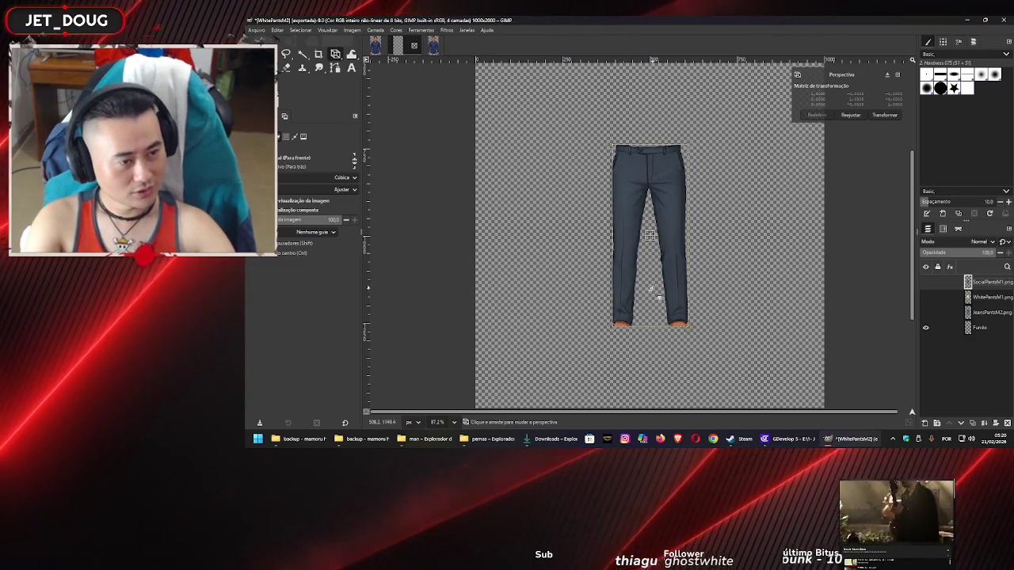
{"action": "left_click", "coordinate": [300, 55]}
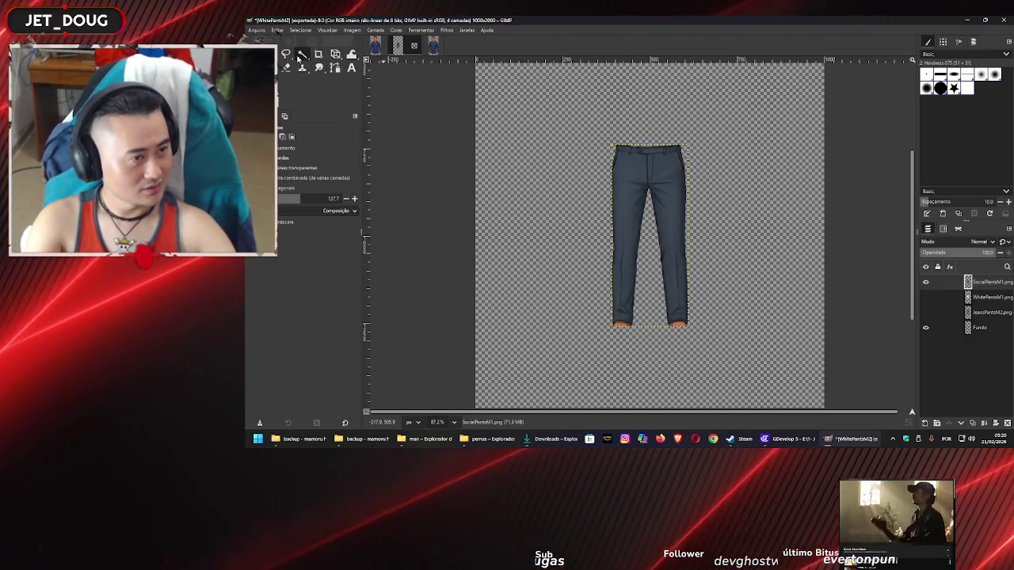
{"action": "scroll", "coordinate": [617, 317], "scroll_direction": "up", "scroll_amount": 5}
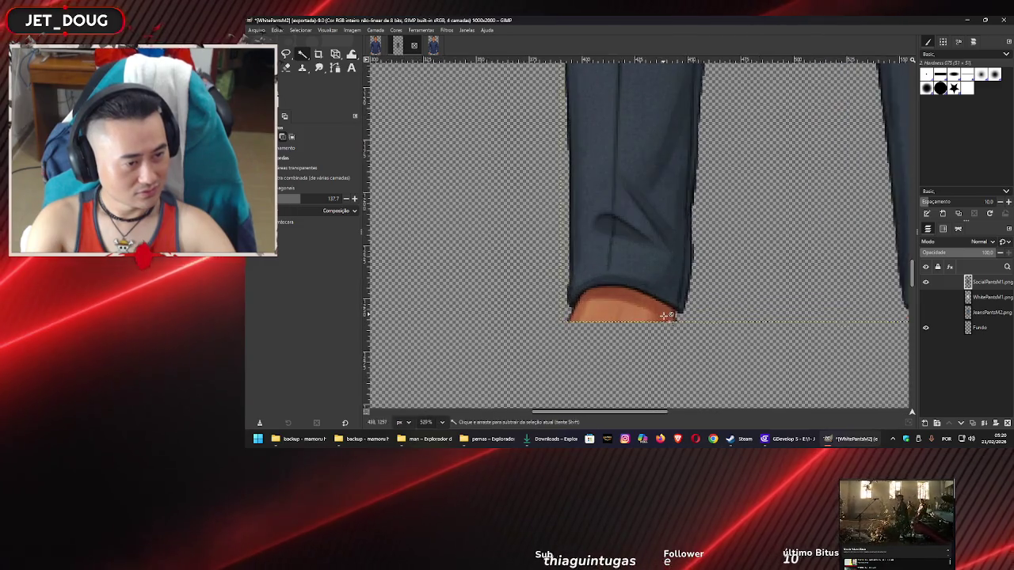
{"action": "scroll", "coordinate": [587, 243], "scroll_direction": "up", "scroll_amount": 5}
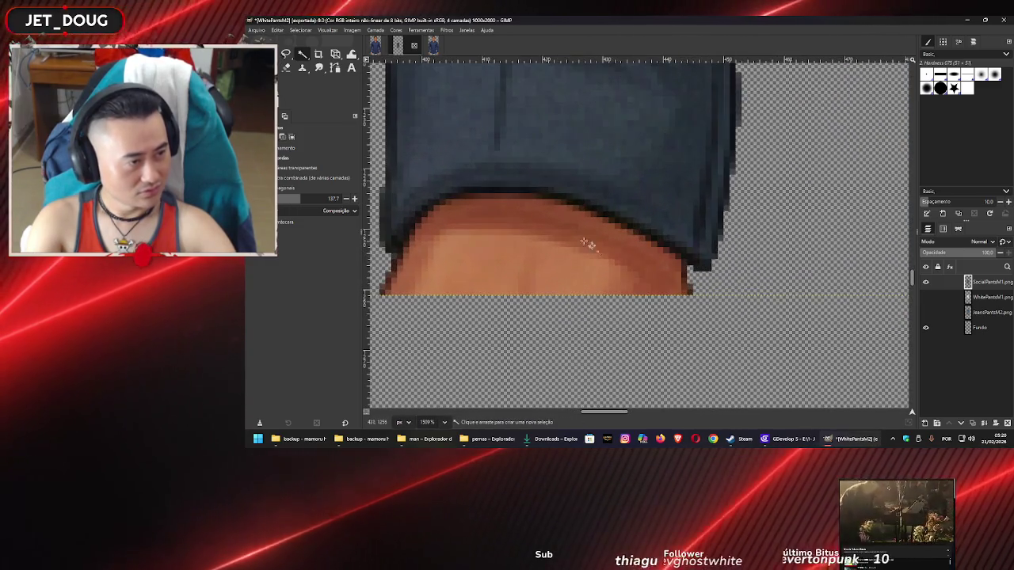
{"action": "left_click", "coordinate": [284, 54]}
{"action": "scroll", "coordinate": [491, 198], "scroll_direction": "left", "scroll_amount": 1}
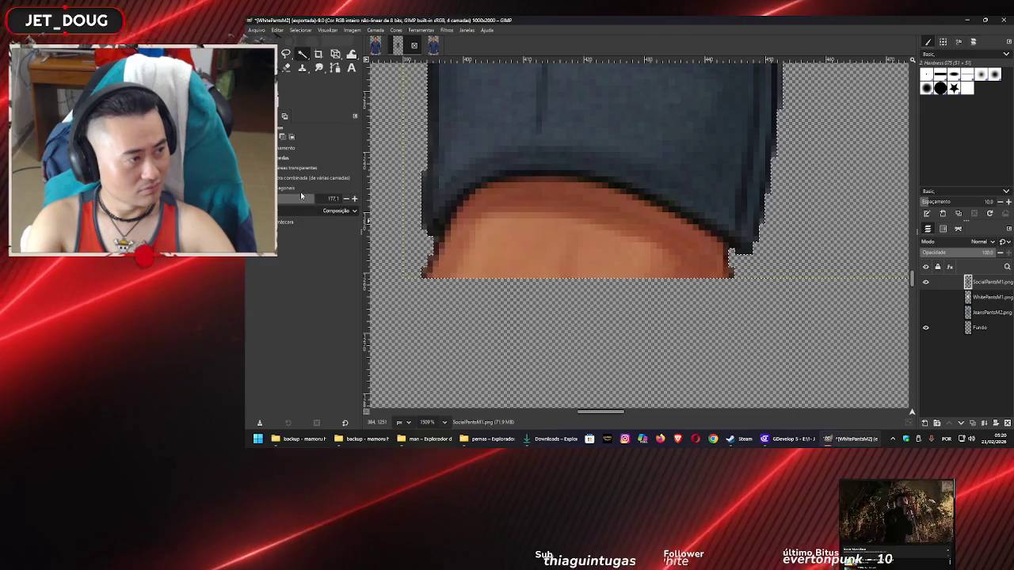
Step: Erase the orange skin showing below both pant-leg hems
{"action": "left_click", "coordinate": [555, 243]}
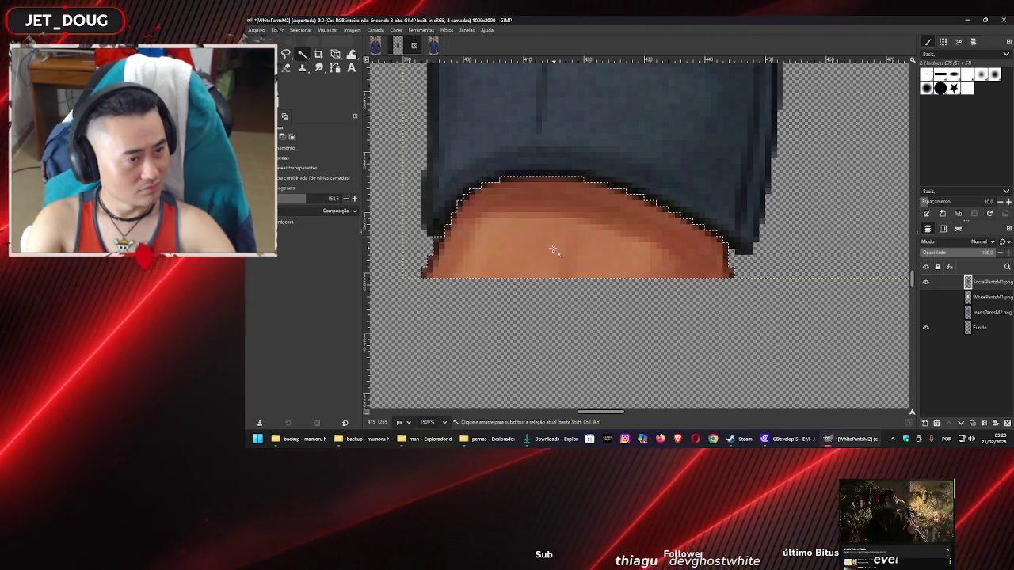
{"action": "key", "text": "Delete"}
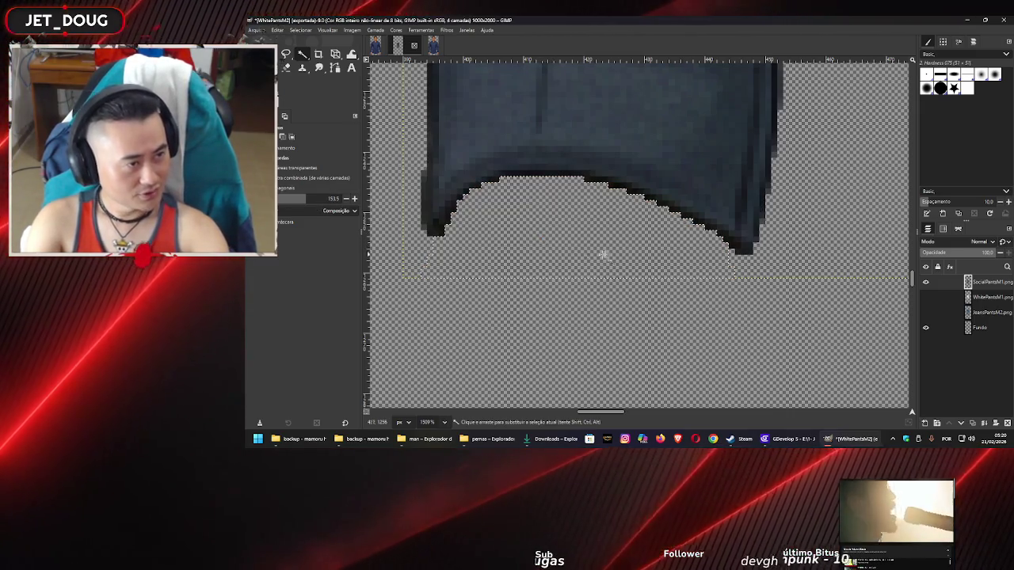
{"action": "scroll", "coordinate": [782, 227], "scroll_direction": "right", "scroll_amount": 10}
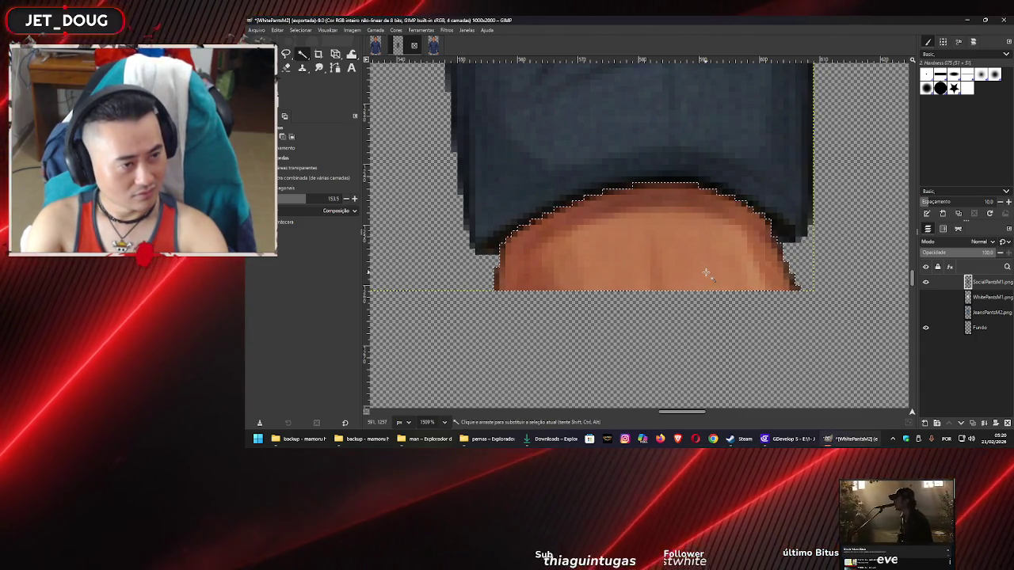
{"action": "key", "text": "Delete"}
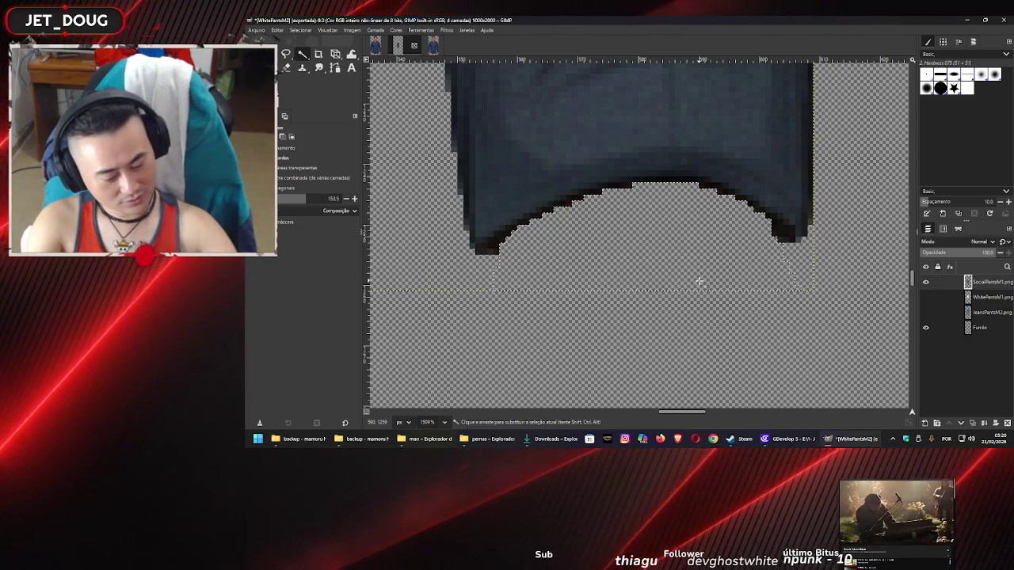
Step: Zoom back out and check the trimmed pants in the GDevelop scene
{"action": "scroll", "coordinate": [700, 281], "scroll_direction": "down", "scroll_amount": 5}
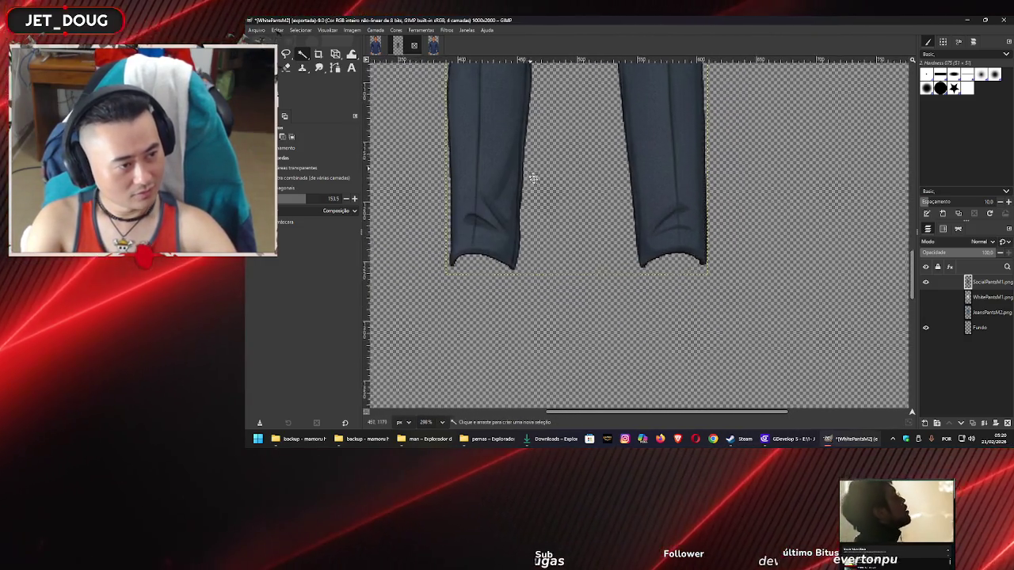
{"action": "scroll", "coordinate": [564, 154], "scroll_direction": "down", "scroll_amount": 5}
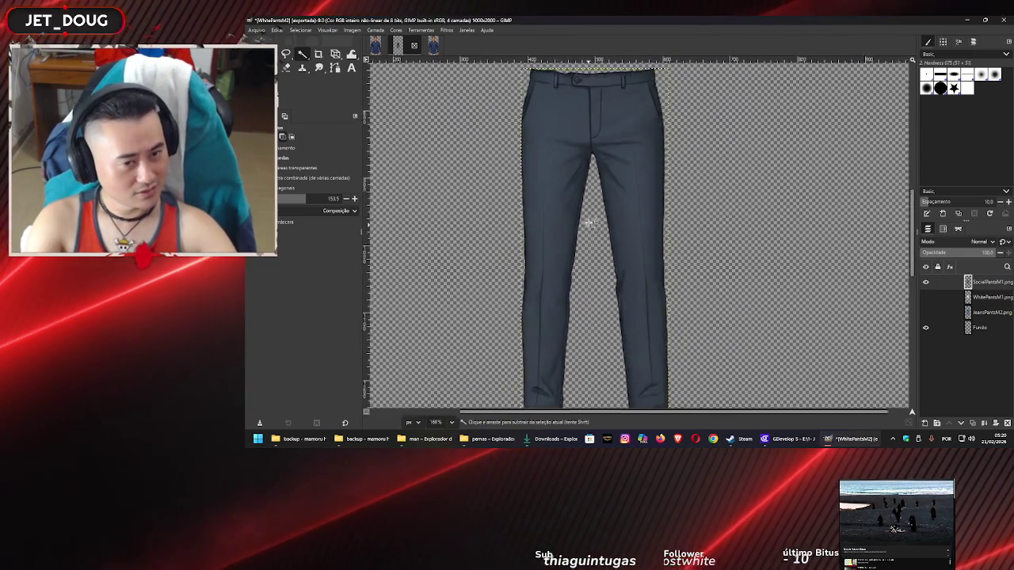
{"action": "scroll", "coordinate": [588, 234], "scroll_direction": "up", "scroll_amount": 4}
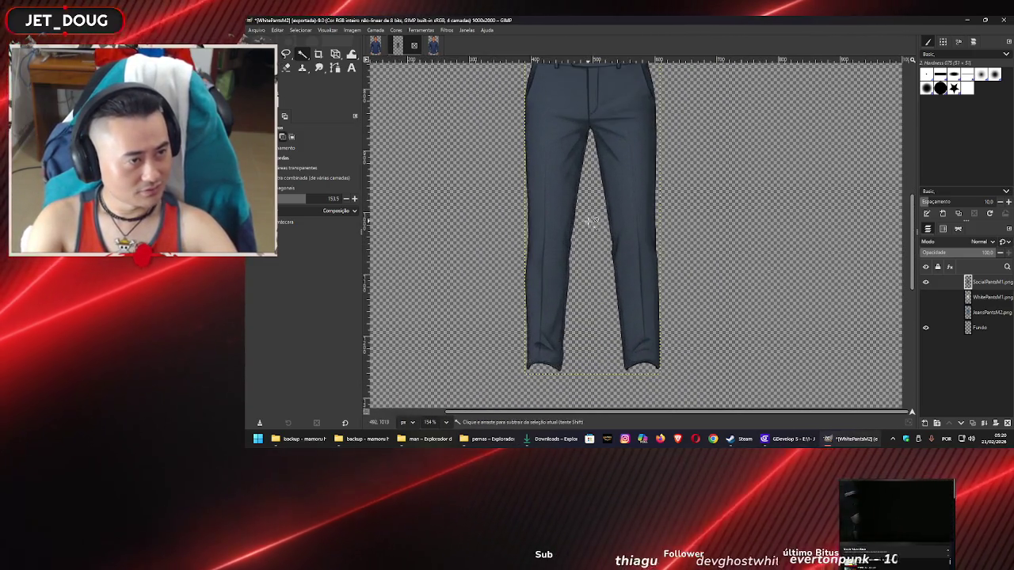
{"action": "scroll", "coordinate": [589, 219], "scroll_direction": "down", "scroll_amount": 2}
{"action": "scroll", "coordinate": [602, 277], "scroll_direction": "up", "scroll_amount": 1}
{"action": "left_click", "coordinate": [786, 440]}
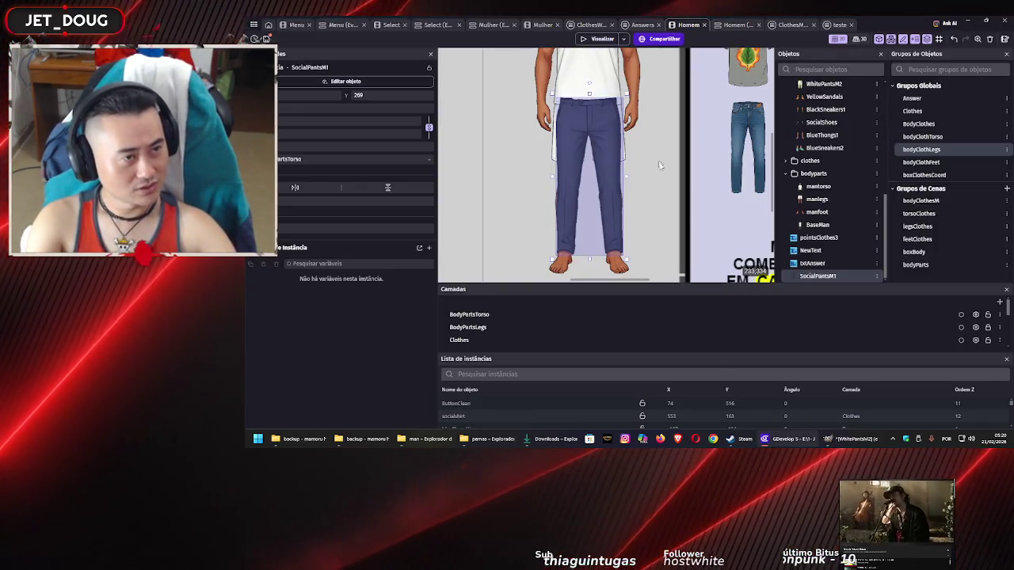
Step: Widen the pants' waist with a perspective transform, pulling both top corners outward, then compare in GDevelop
{"action": "left_click", "coordinate": [849, 443]}
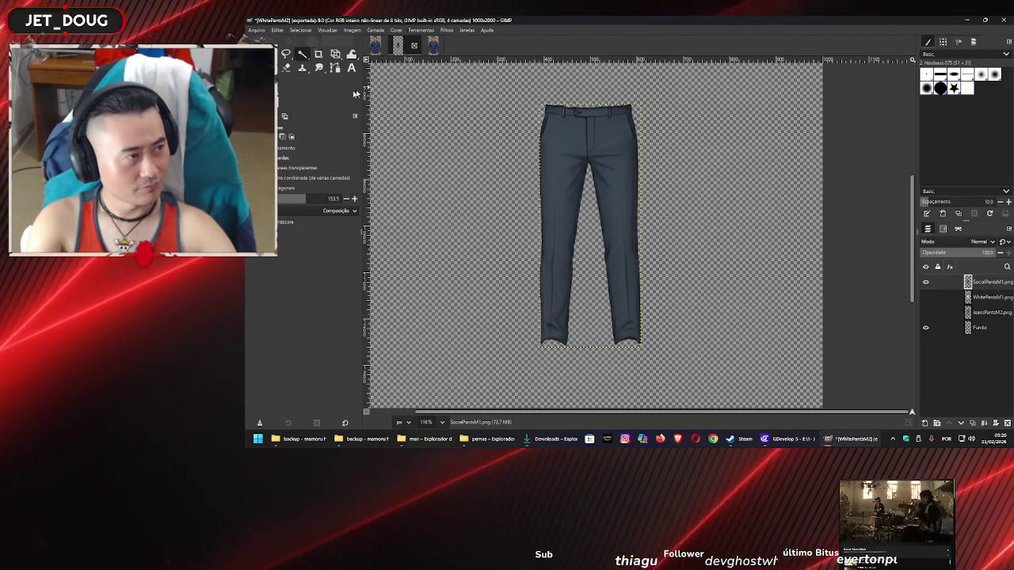
{"action": "left_click", "coordinate": [336, 54]}
{"action": "left_click", "coordinate": [467, 95]}
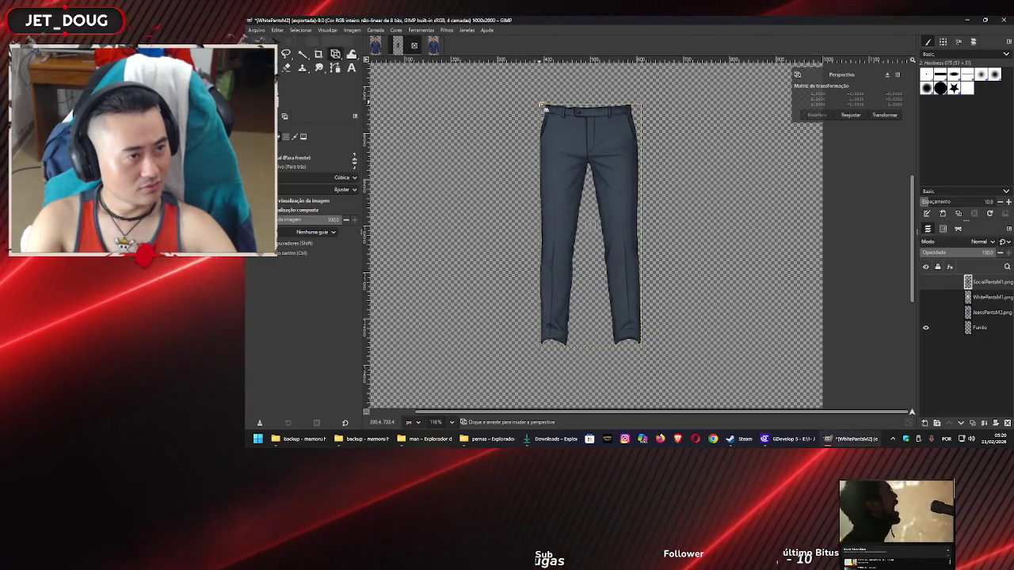
{"action": "left_click_drag", "start_coordinate": [539, 104], "coordinate": [529, 105]}
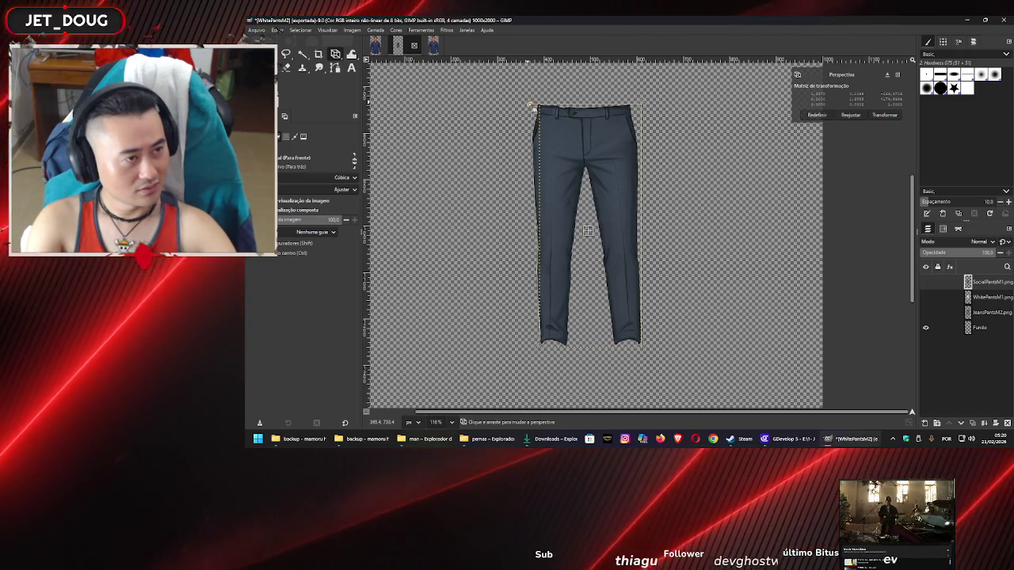
{"action": "left_click_drag", "start_coordinate": [532, 105], "coordinate": [553, 111]}
{"action": "left_click_drag", "start_coordinate": [639, 106], "coordinate": [664, 110]}
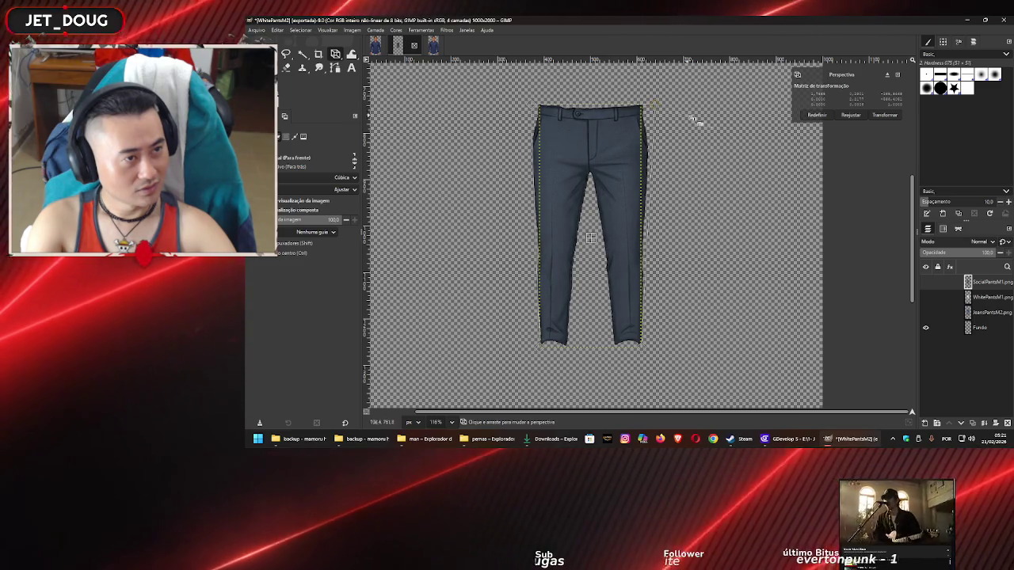
{"action": "left_click", "coordinate": [884, 116]}
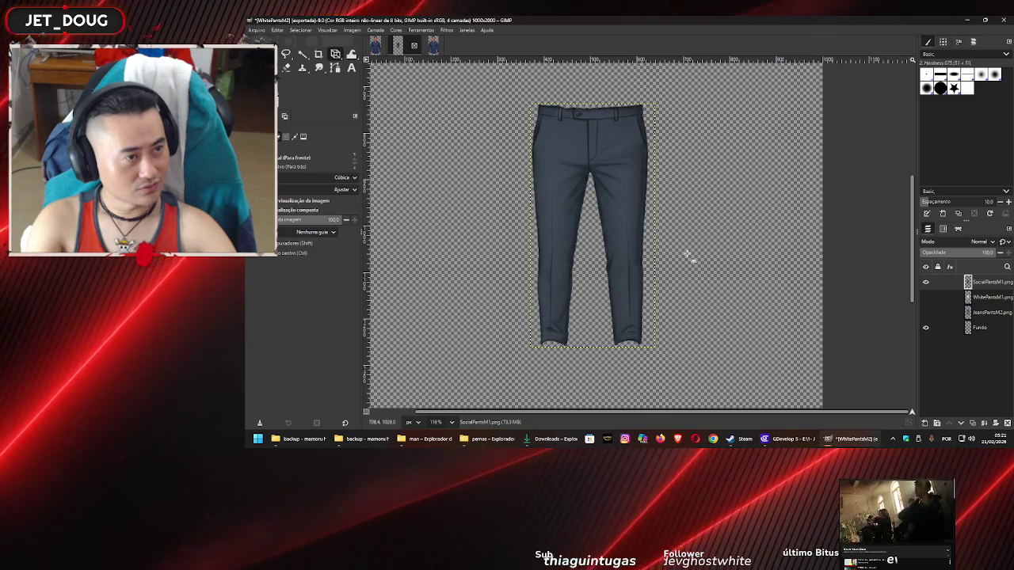
{"action": "left_click", "coordinate": [798, 440]}
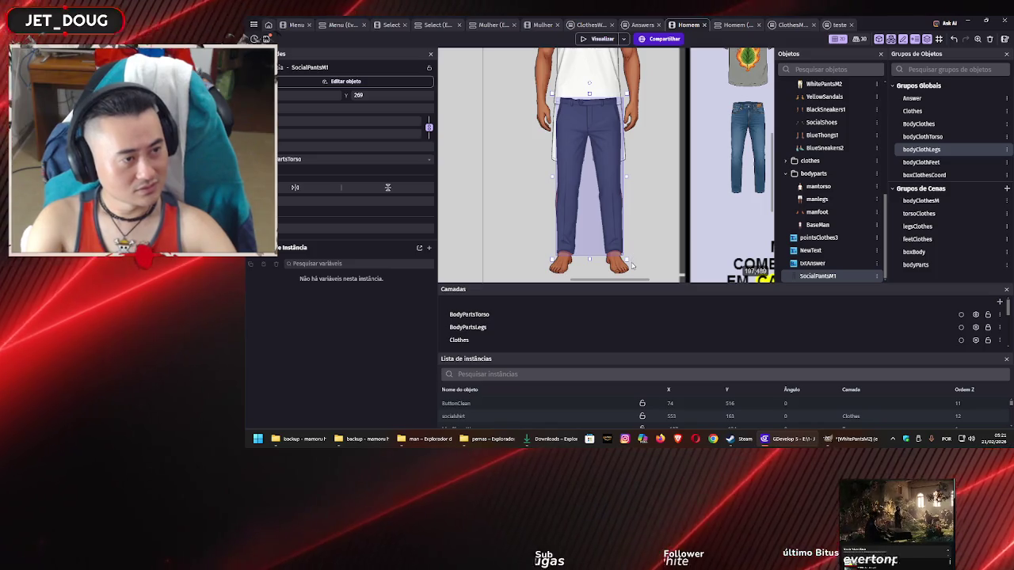
{"action": "left_click", "coordinate": [853, 444]}
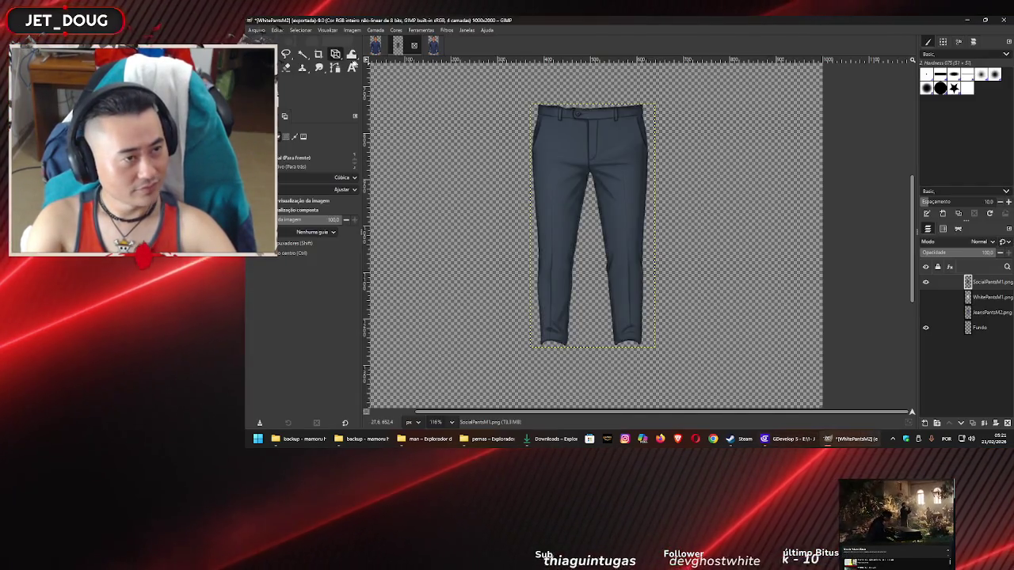
Step: Export the edited pants as SocialPantsM2.png, then move the old pants aside in GDevelop
{"action": "left_click", "coordinate": [255, 30]}
{"action": "left_click", "coordinate": [301, 151]}
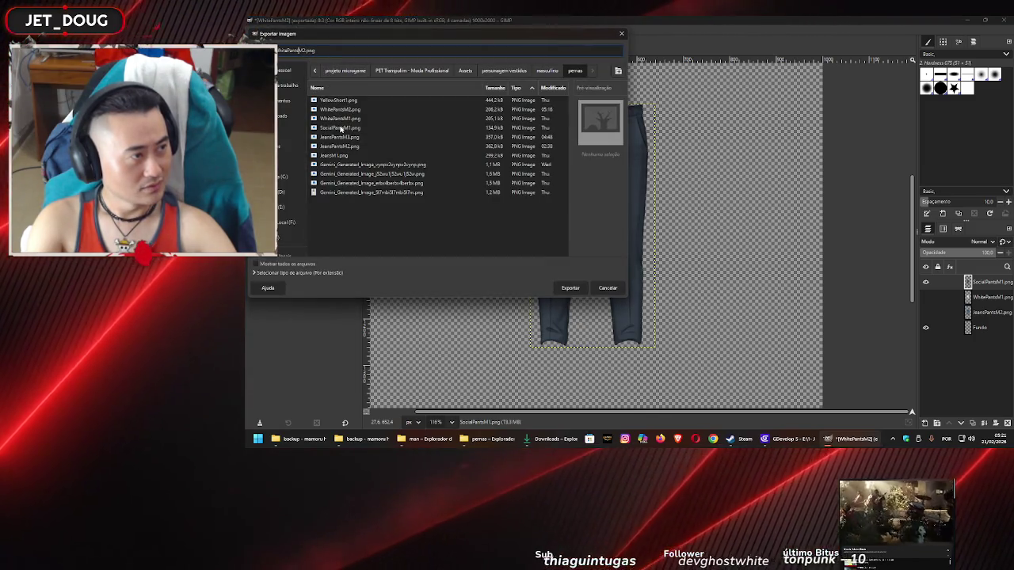
{"action": "left_click", "coordinate": [340, 128]}
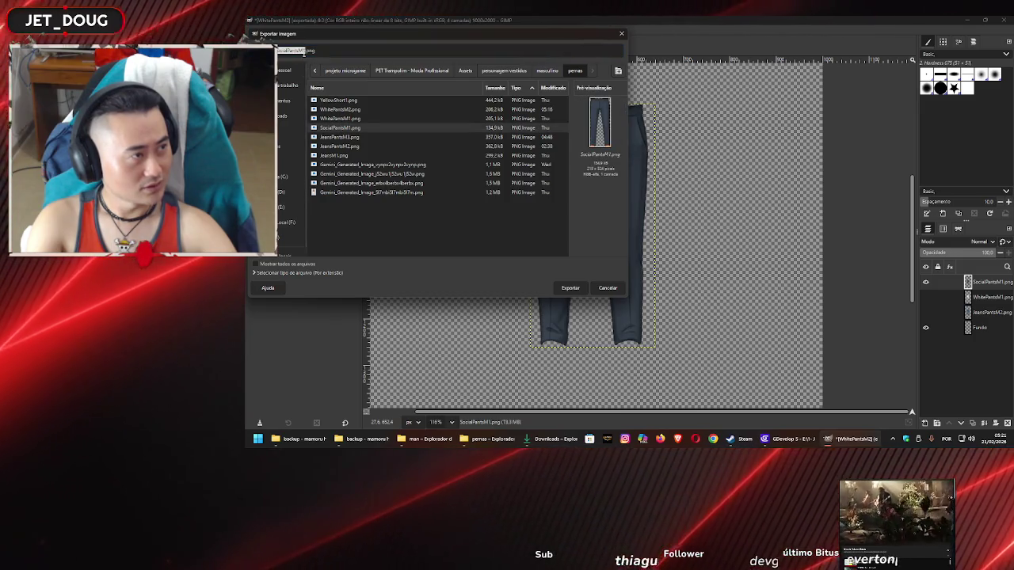
{"action": "type", "text": "SocialPantsM2"}
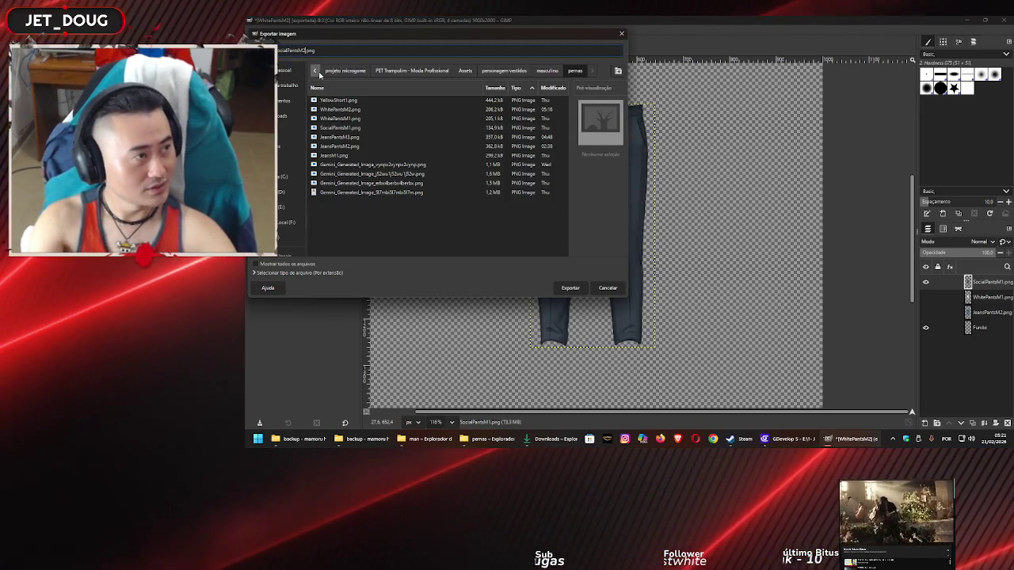
{"action": "left_click", "coordinate": [571, 288]}
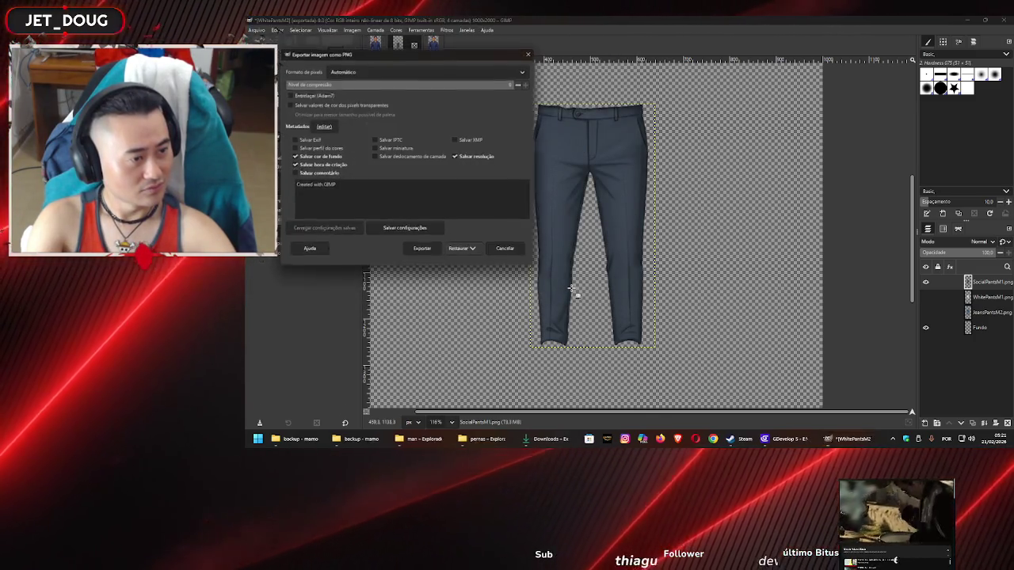
{"action": "left_click", "coordinate": [416, 248]}
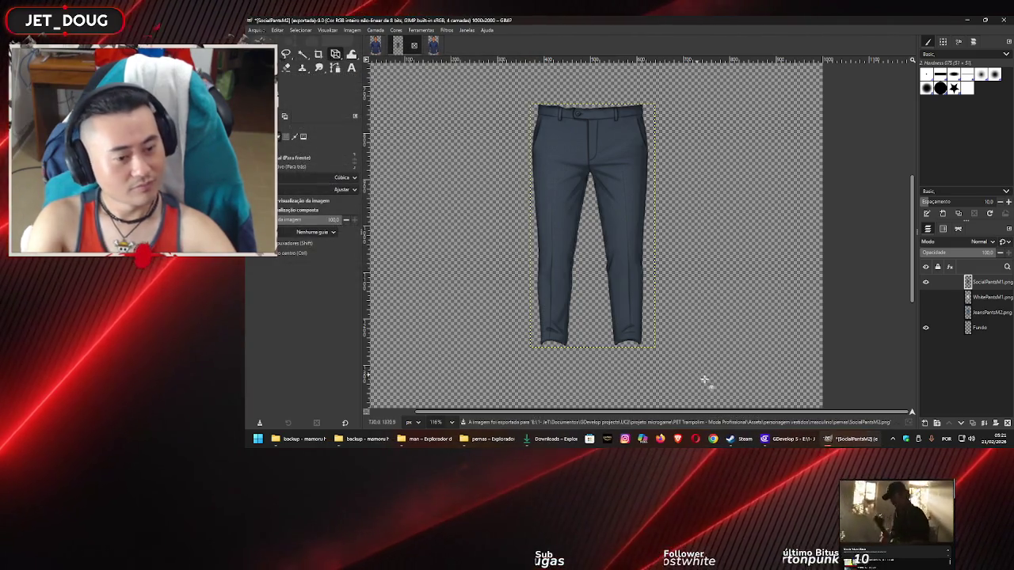
{"action": "left_click", "coordinate": [776, 439]}
{"action": "left_click_drag", "start_coordinate": [608, 176], "coordinate": [467, 175]}
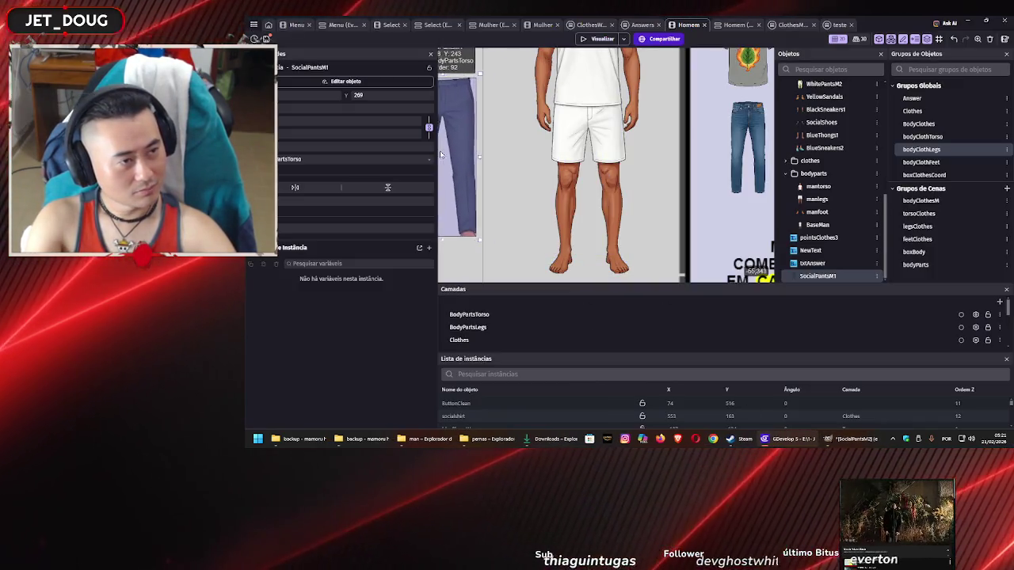
Step: Delete the old pants instance and the SocialPantsM1 object from the scene
{"action": "scroll", "coordinate": [555, 173], "scroll_direction": "down", "scroll_amount": 3}
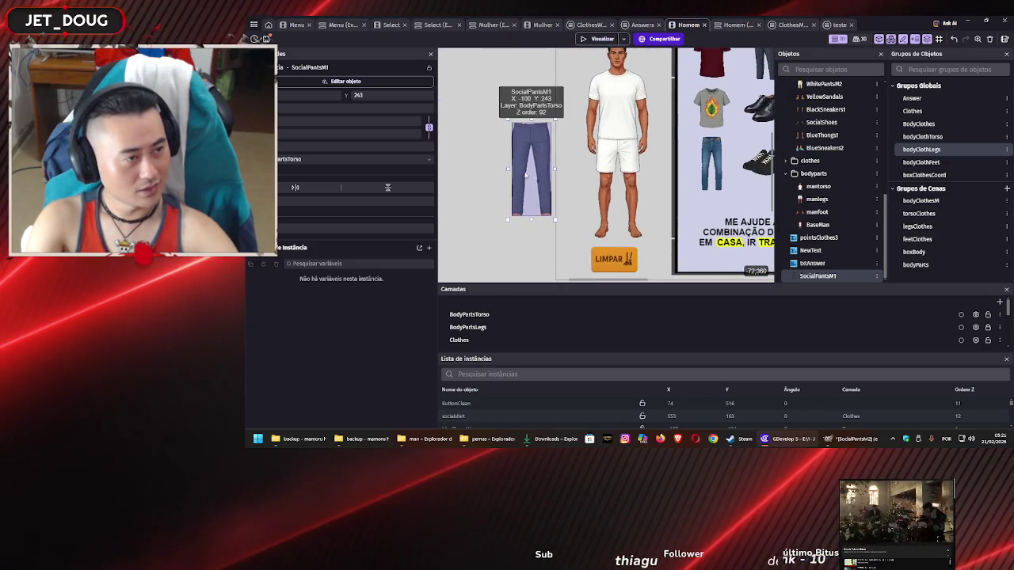
{"action": "left_click_drag", "start_coordinate": [516, 150], "coordinate": [489, 114]}
{"action": "key", "text": "Delete"}
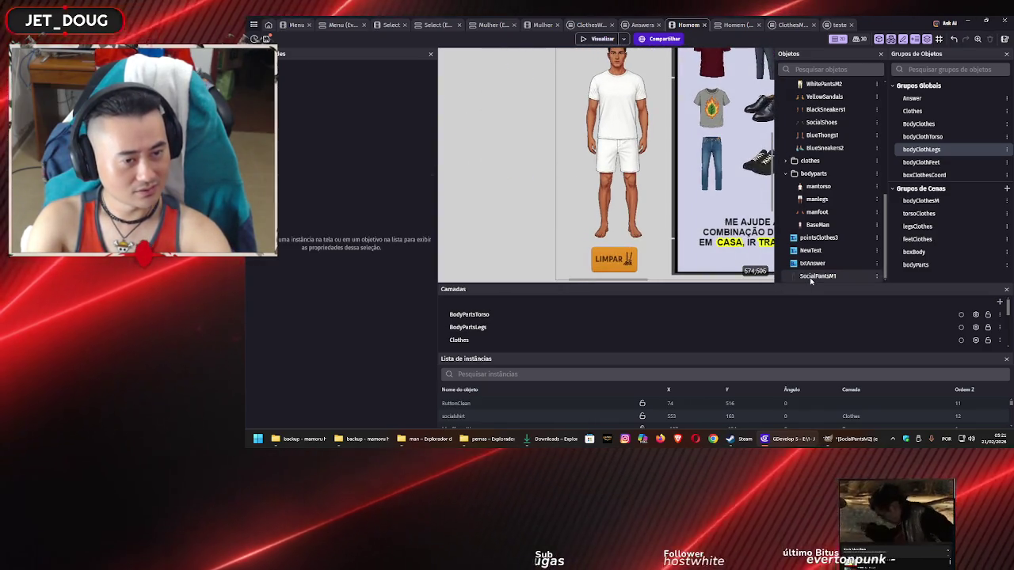
{"action": "right_click", "coordinate": [817, 276]}
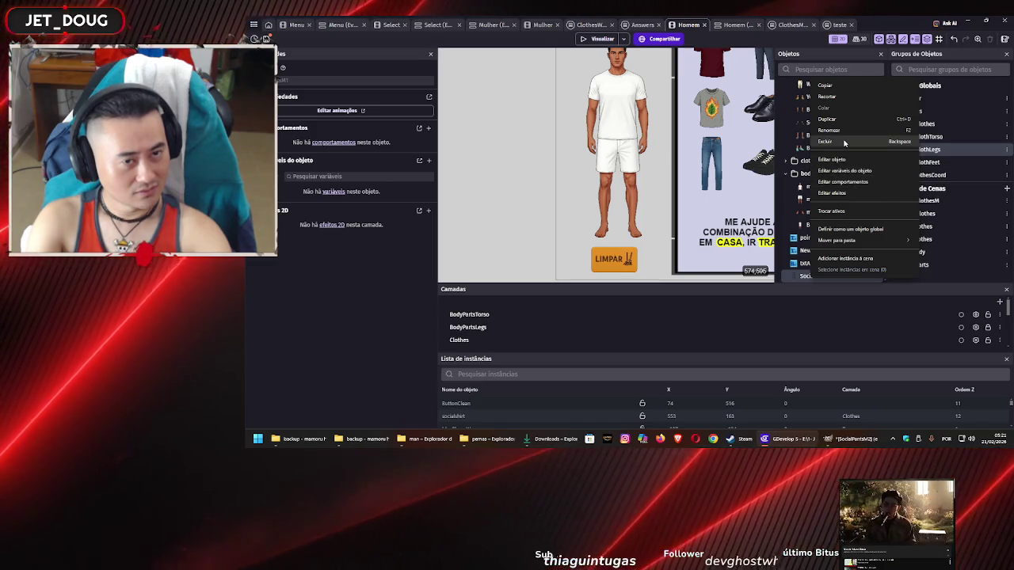
{"action": "left_click", "coordinate": [649, 218]}
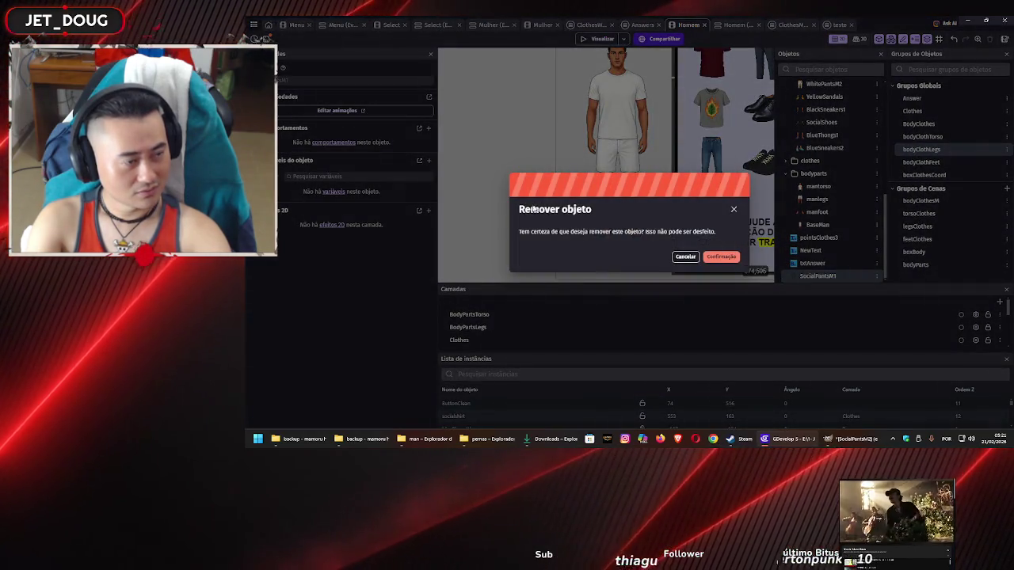
{"action": "key", "text": "Return"}
{"action": "right_click", "coordinate": [532, 155]}
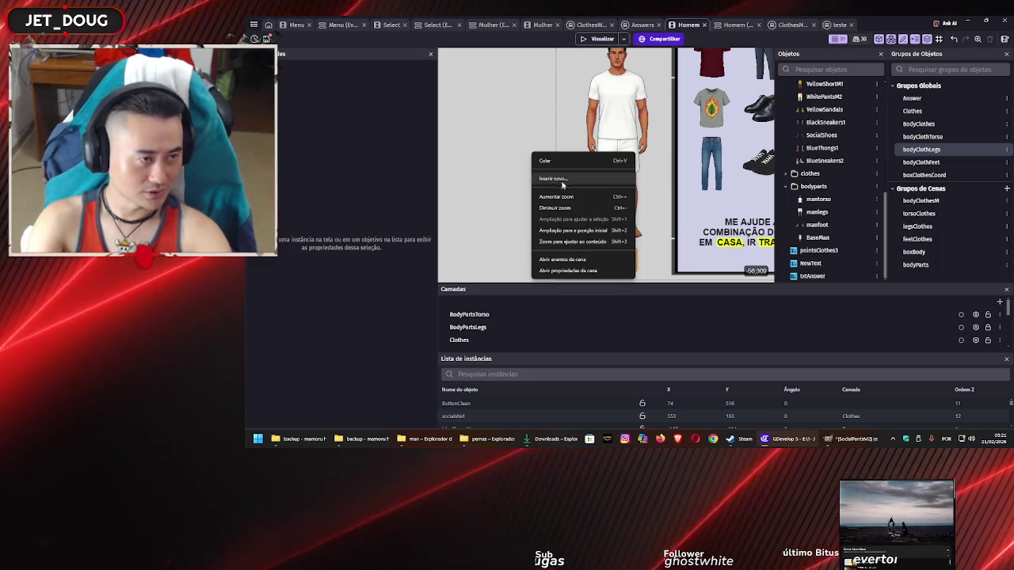
Step: Create a new Sprite object and choose SocialPantsM2 as its first animation image
{"action": "key", "text": "Escape"}
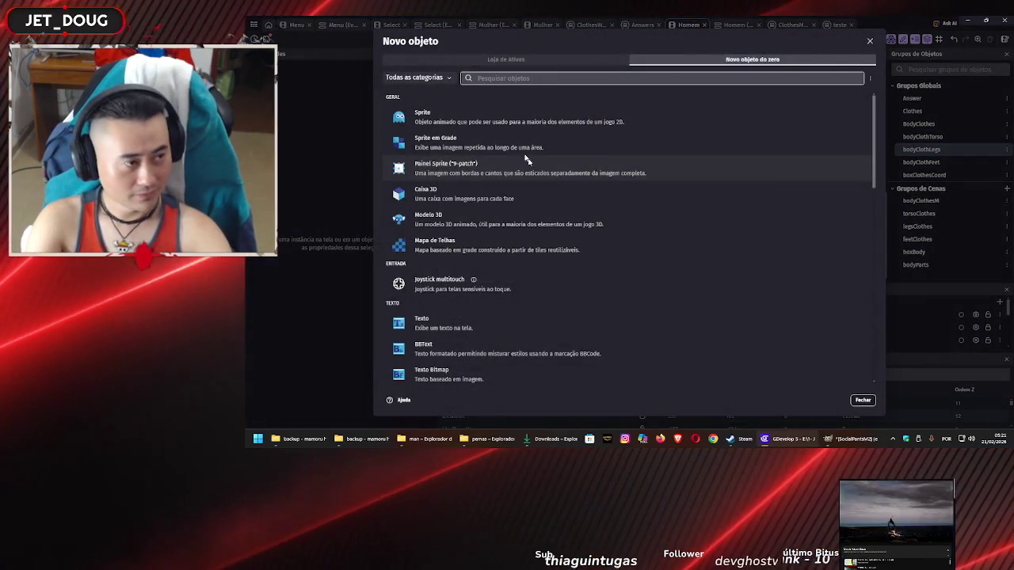
{"action": "left_click", "coordinate": [520, 119]}
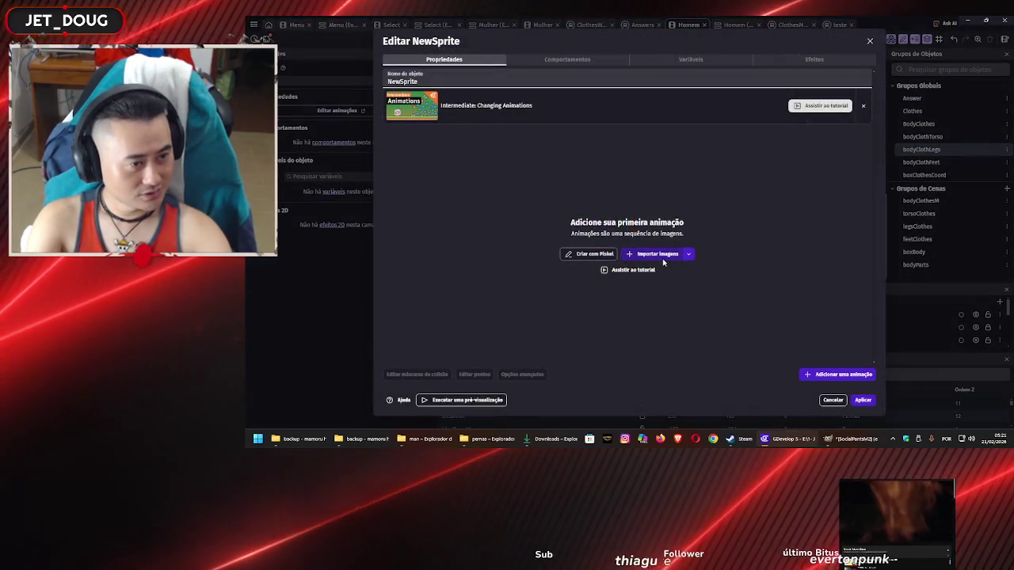
{"action": "left_click", "coordinate": [659, 256]}
{"action": "scroll", "coordinate": [633, 269], "scroll_direction": "down", "scroll_amount": 2}
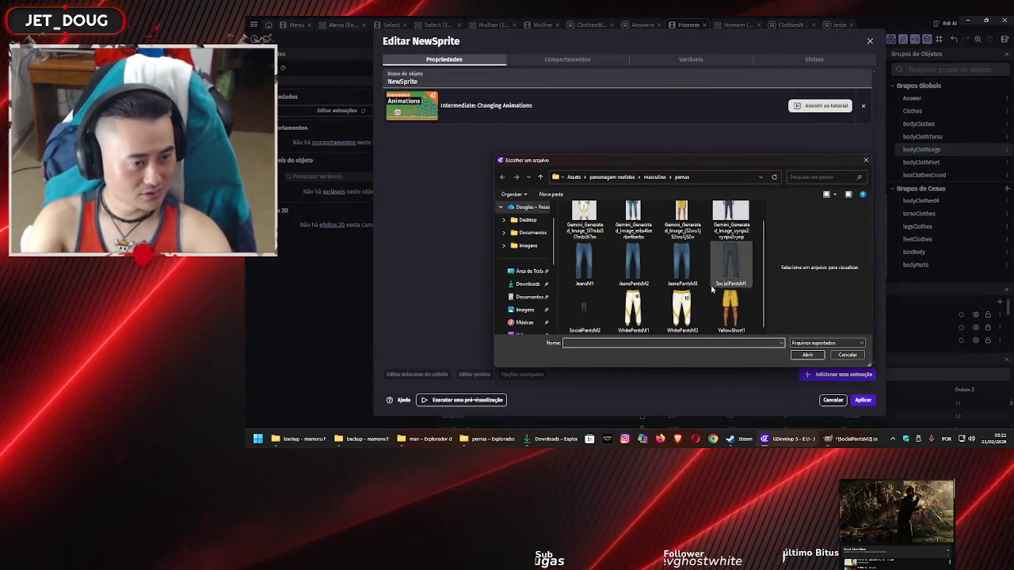
{"action": "left_click", "coordinate": [596, 314]}
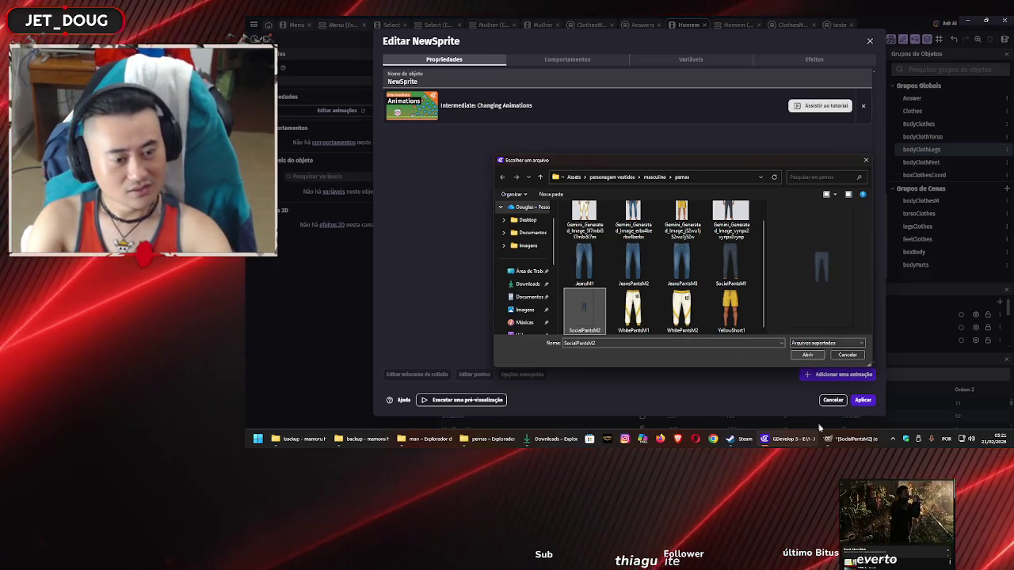
{"action": "left_click", "coordinate": [846, 439]}
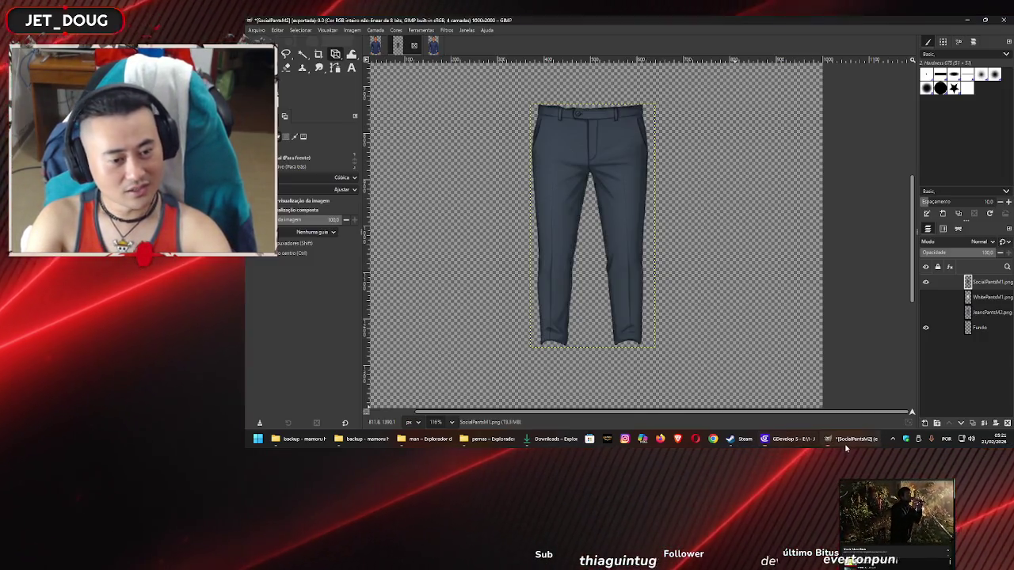
Step: Crop the pants canvas to its content (251×521) and re-export over SocialPantsM2.png
{"action": "left_click", "coordinate": [353, 30]}
{"action": "left_click", "coordinate": [388, 153]}
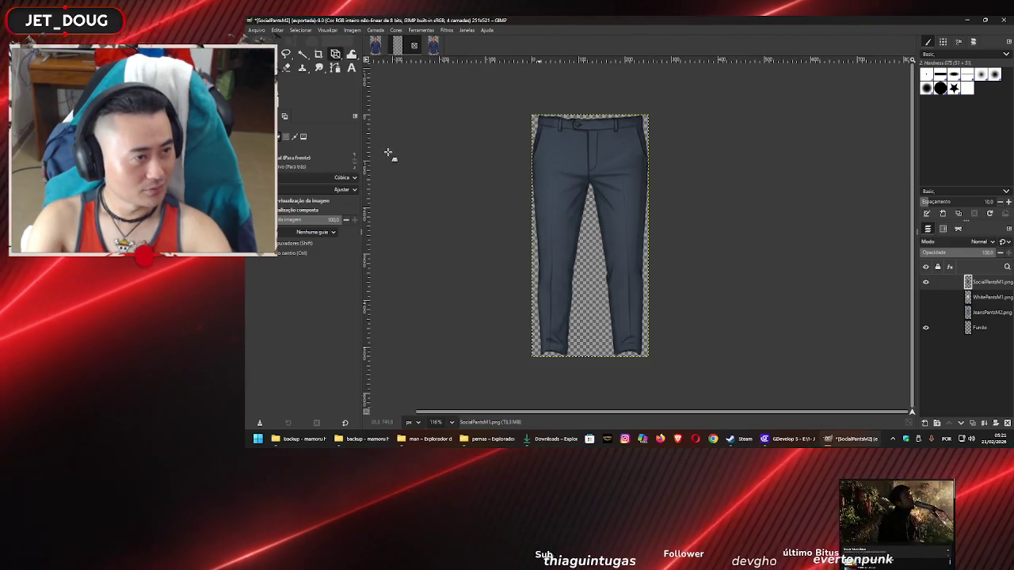
{"action": "left_click", "coordinate": [257, 30]}
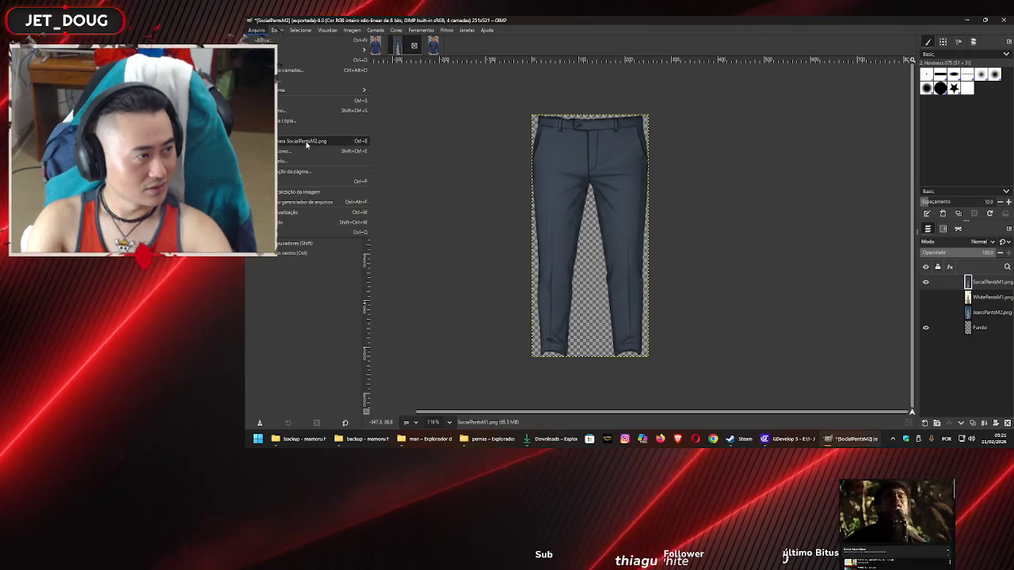
{"action": "left_click", "coordinate": [306, 144]}
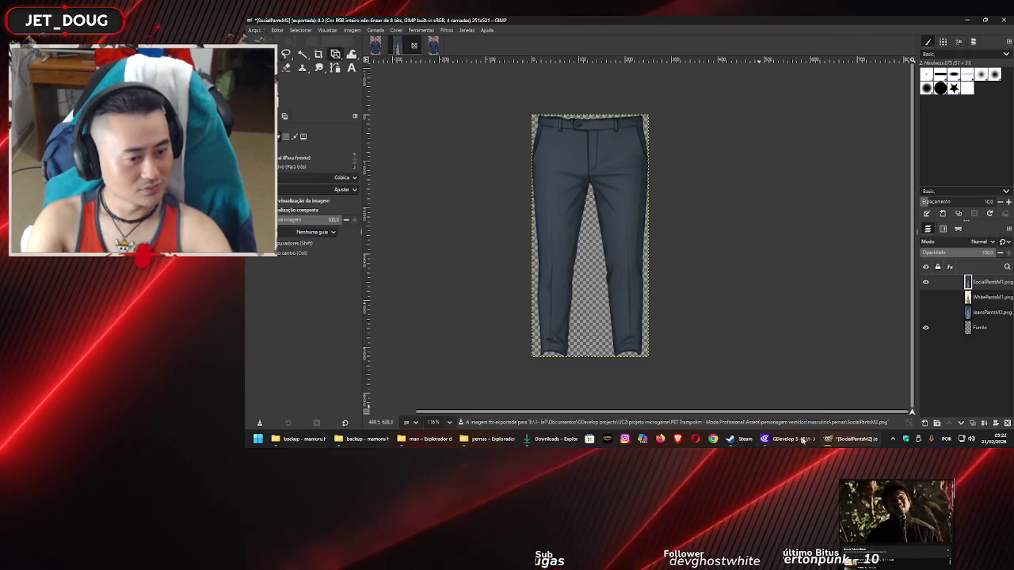
{"action": "left_click", "coordinate": [802, 440]}
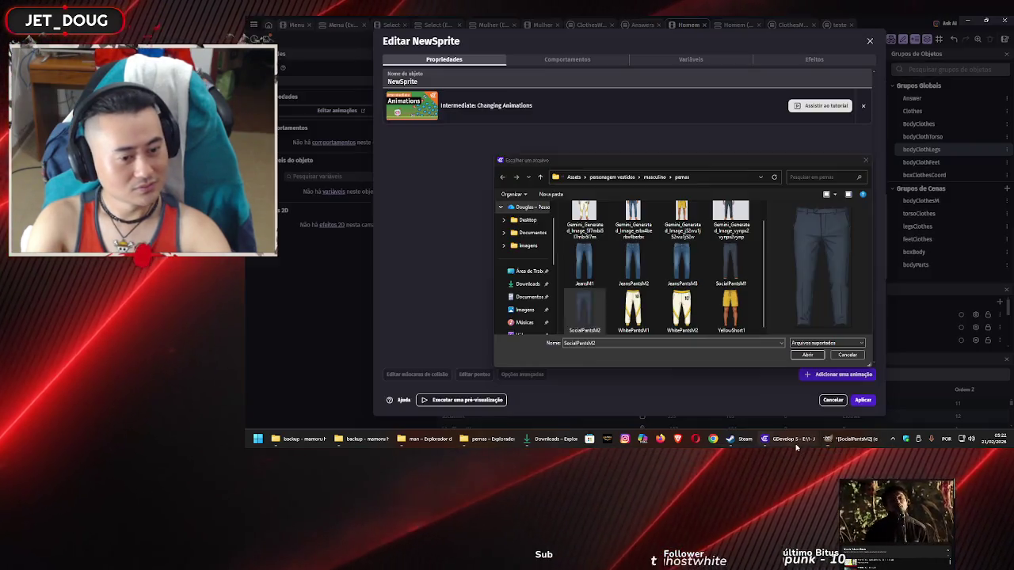
Step: Load the SocialPantsM2 image and name the new sprite object SocialPantsM2
{"action": "left_click", "coordinate": [806, 354]}
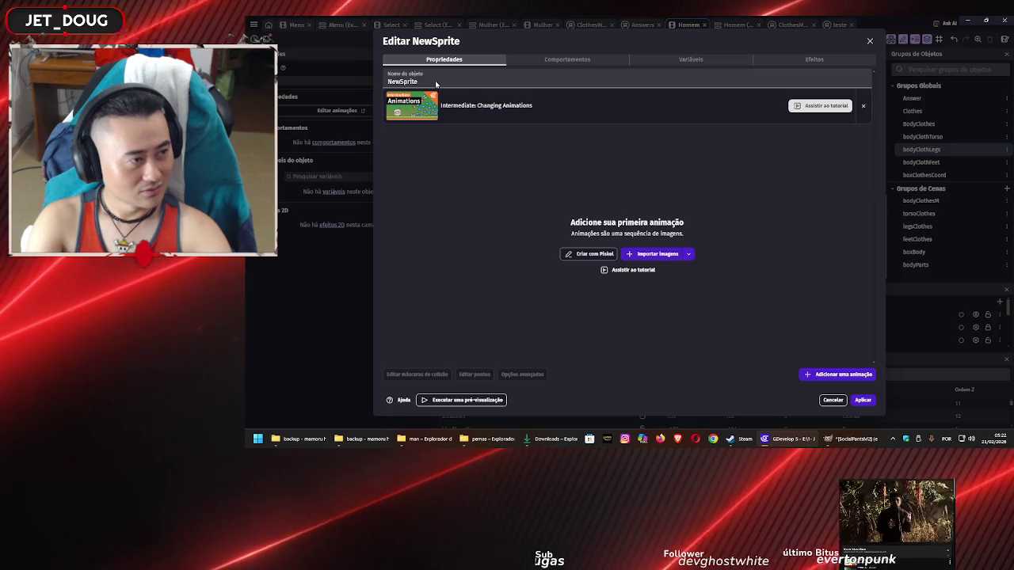
{"action": "key", "text": "ctrl+a"}
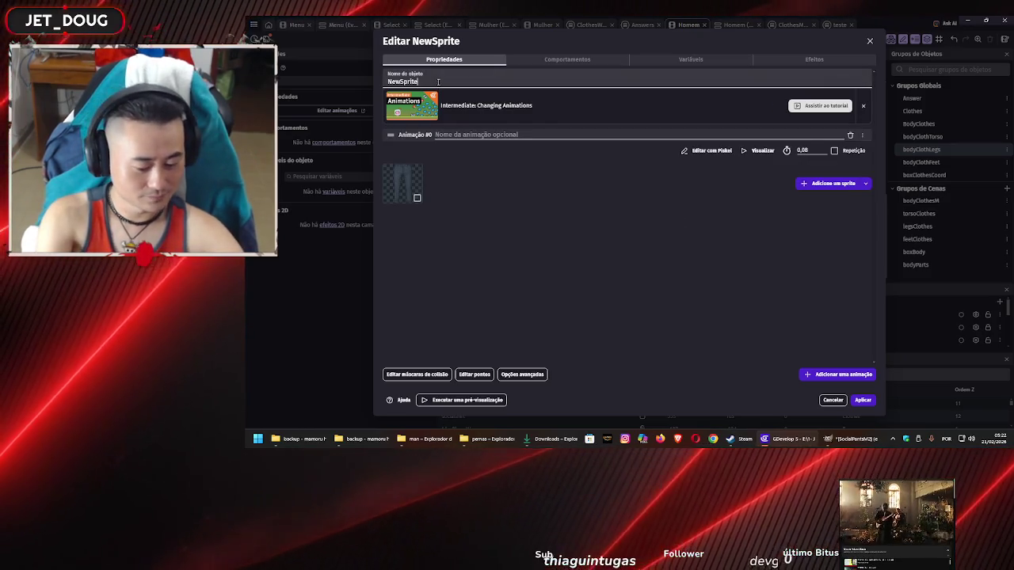
{"action": "type", "text": "SocialPants"}
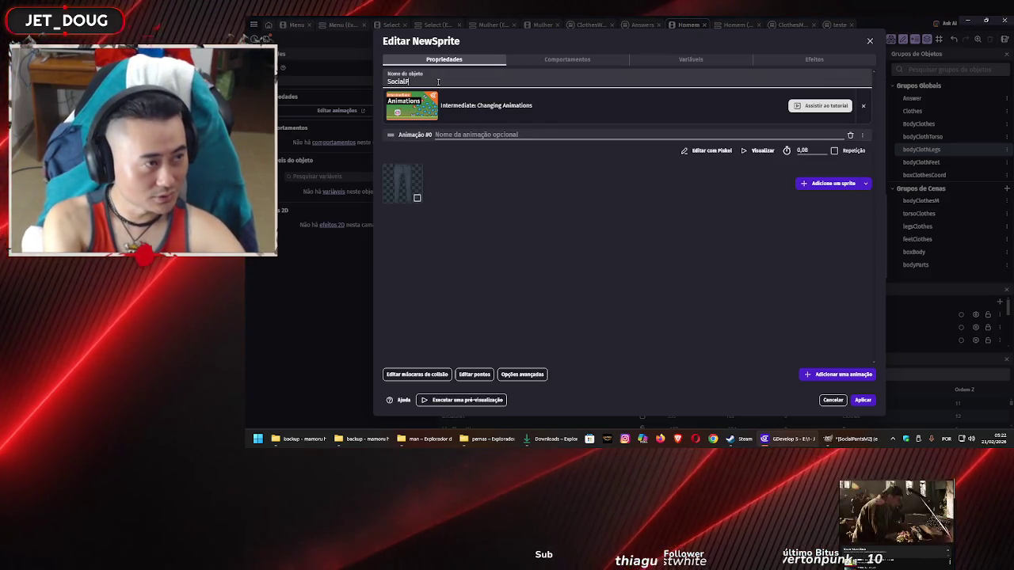
{"action": "type", "text": "M2"}
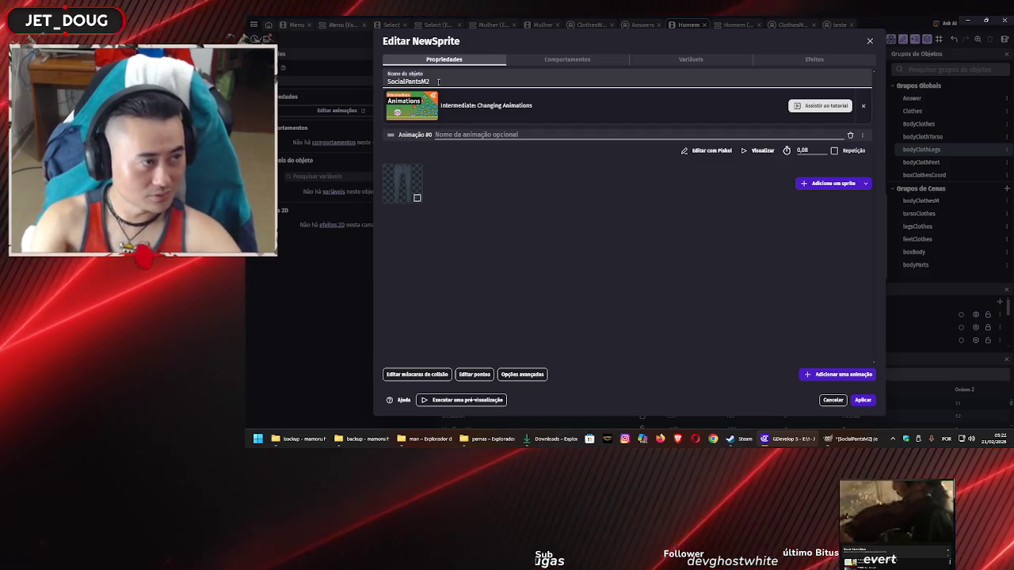
{"action": "left_click", "coordinate": [871, 401]}
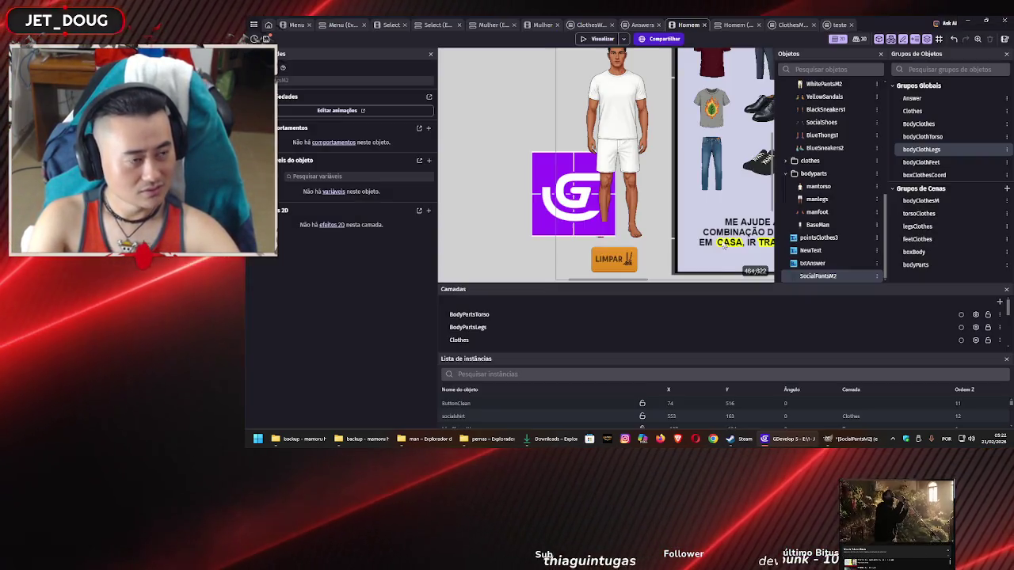
Step: Drag the SocialPantsM2 instance onto the male model's legs
{"action": "left_click_drag", "start_coordinate": [584, 209], "coordinate": [528, 193]}
{"action": "double_click", "coordinate": [529, 194]}
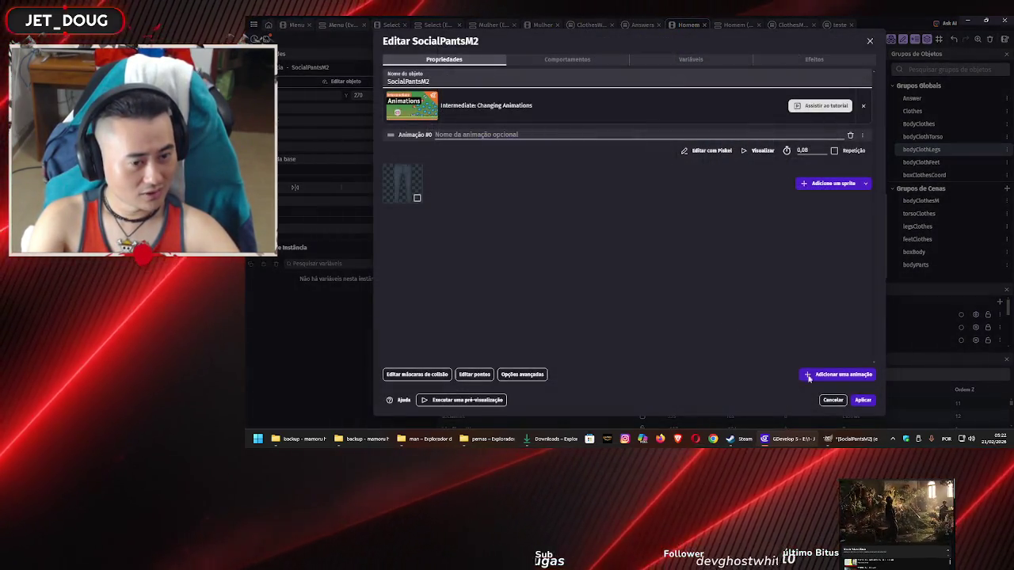
{"action": "left_click", "coordinate": [825, 400]}
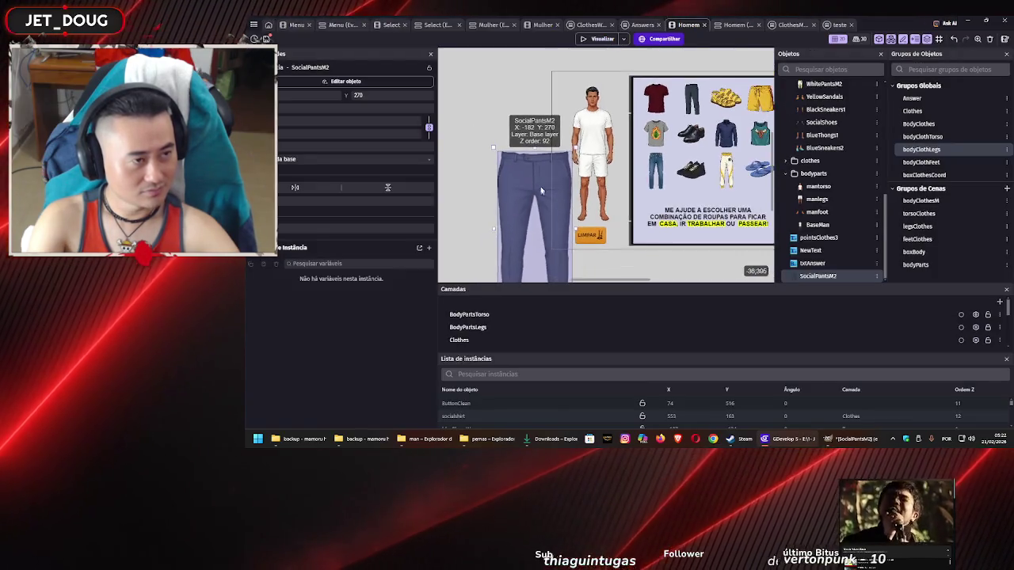
{"action": "scroll", "coordinate": [545, 197], "scroll_direction": "down", "scroll_amount": 1}
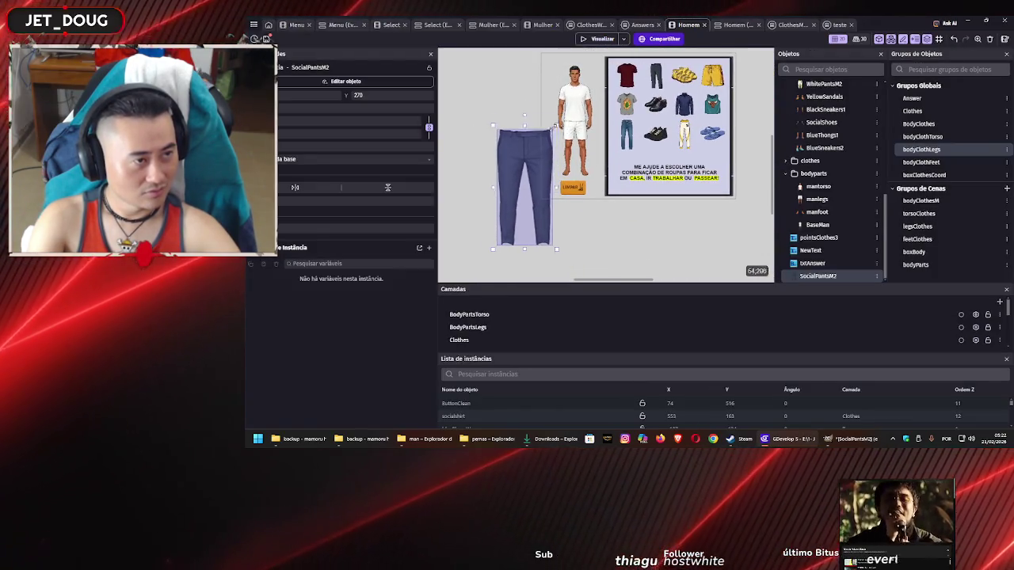
{"action": "left_click_drag", "start_coordinate": [527, 202], "coordinate": [572, 147]}
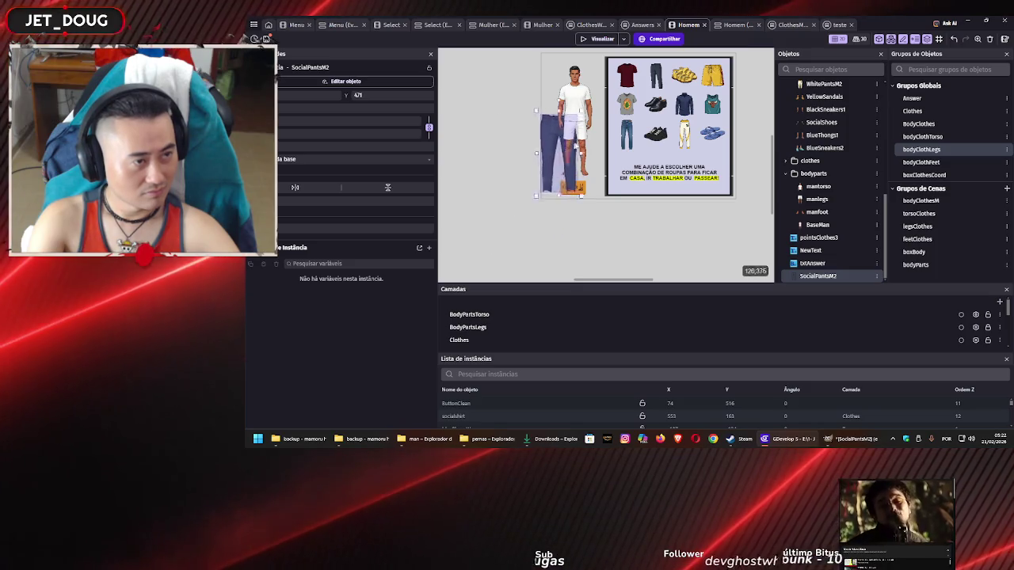
{"action": "mouse_move", "coordinate": [598, 101]}
{"action": "left_mouse_down"}
{"action": "mouse_move", "coordinate": [592, 132]}
{"action": "mouse_move", "coordinate": [565, 154]}
{"action": "mouse_move", "coordinate": [550, 150]}
{"action": "left_mouse_up"}
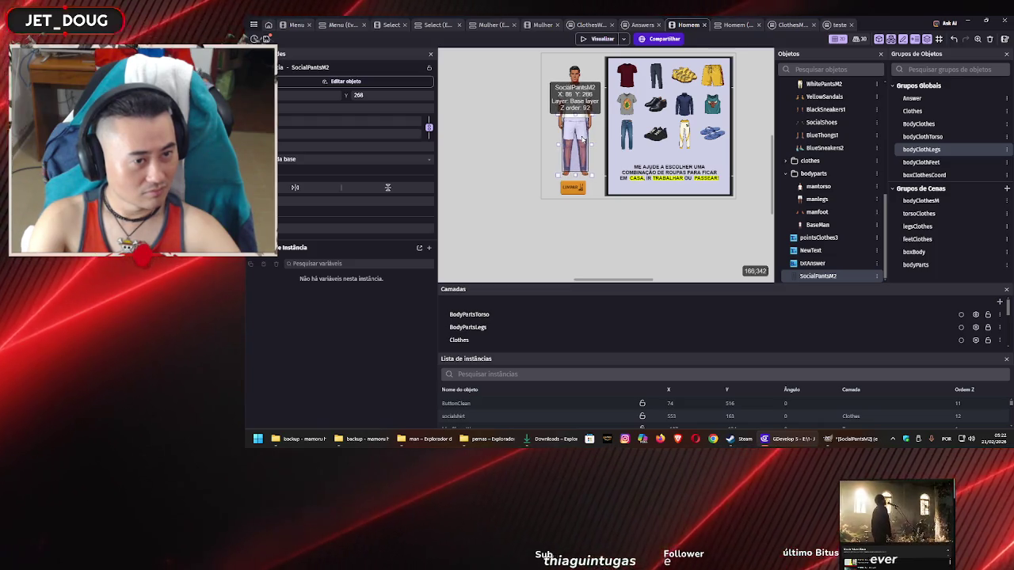
Step: Put the pants on the BodyPartsTorso layer and nudge them down to fit, around Y 270
{"action": "left_click", "coordinate": [357, 159]}
{"action": "left_click", "coordinate": [333, 259]}
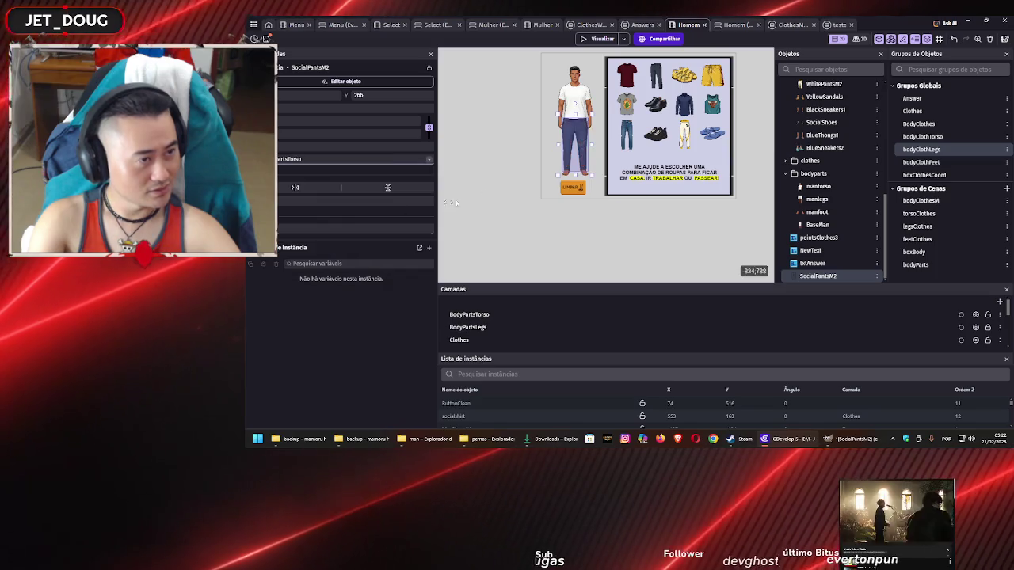
{"action": "scroll", "coordinate": [583, 143], "scroll_direction": "up", "scroll_amount": 5}
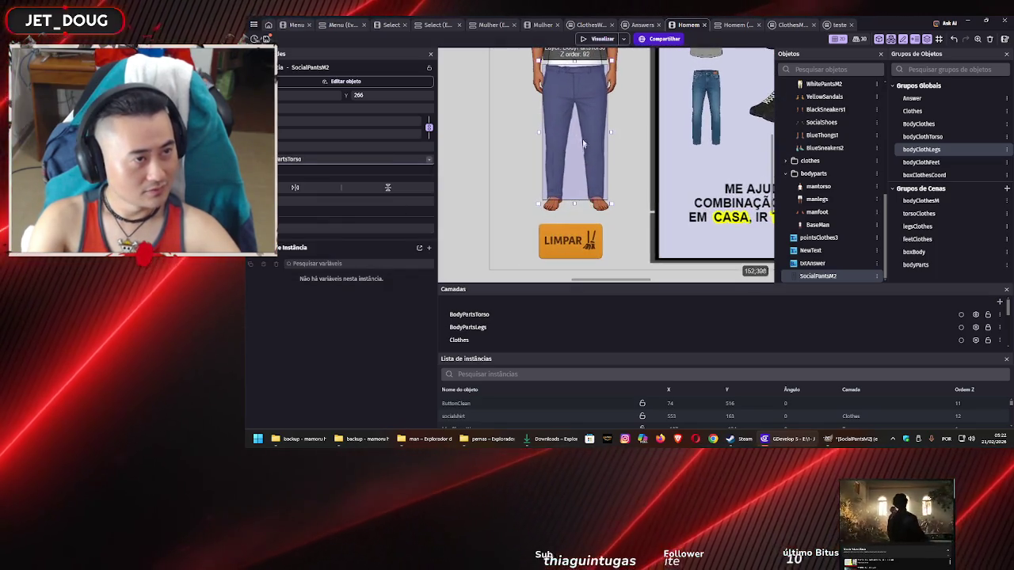
{"action": "scroll", "coordinate": [583, 143], "scroll_direction": "up", "scroll_amount": 1}
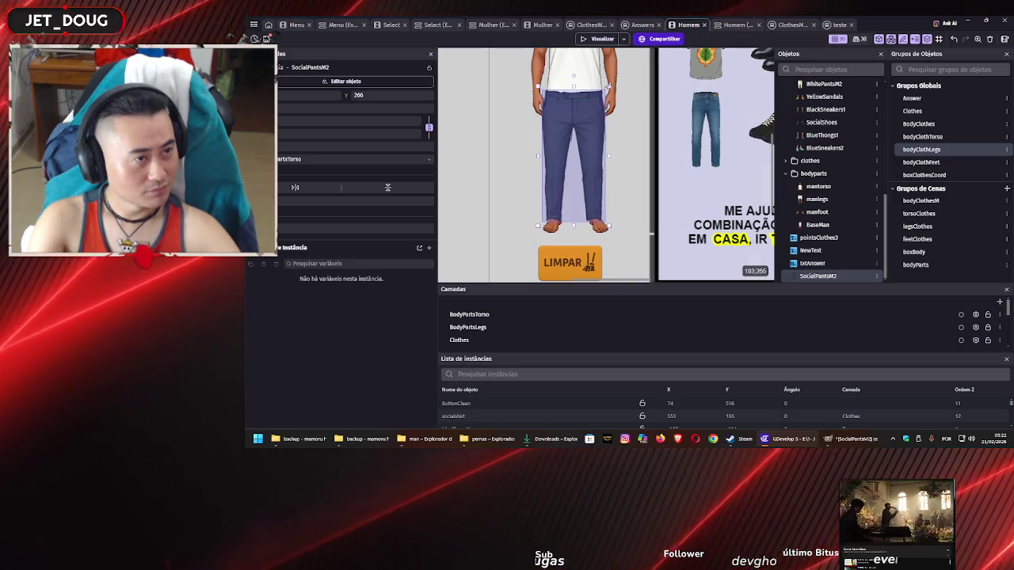
{"action": "mouse_move", "coordinate": [607, 89]}
{"action": "left_mouse_down"}
{"action": "mouse_move", "coordinate": [595, 119]}
{"action": "mouse_move", "coordinate": [586, 111]}
{"action": "mouse_move", "coordinate": [594, 118]}
{"action": "left_mouse_up"}
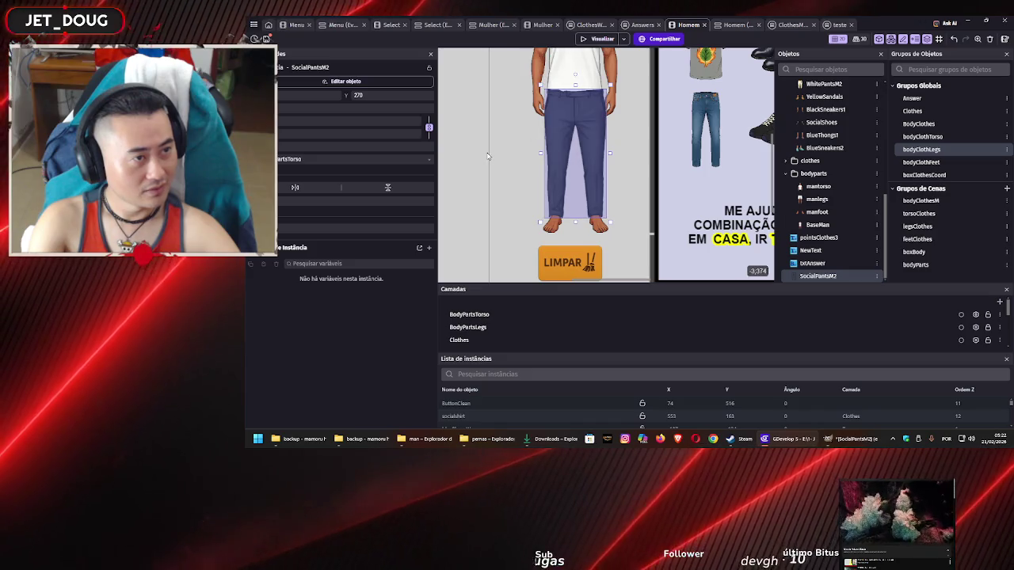
Step: Check the pants' fit on the model and nudge them down one pixel
{"action": "left_click", "coordinate": [484, 153]}
{"action": "scroll", "coordinate": [563, 161], "scroll_direction": "up", "scroll_amount": 1}
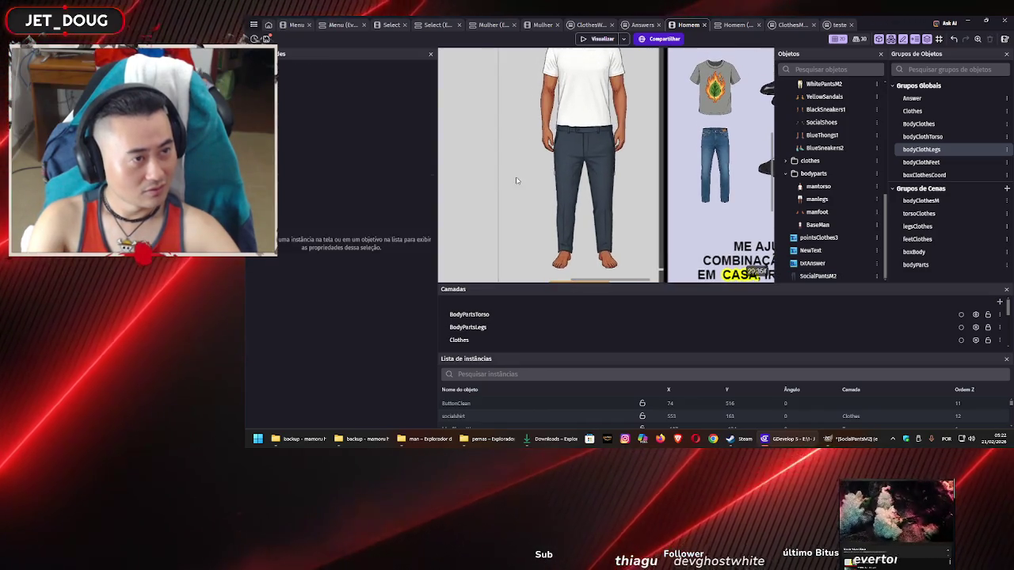
{"action": "left_click", "coordinate": [574, 147]}
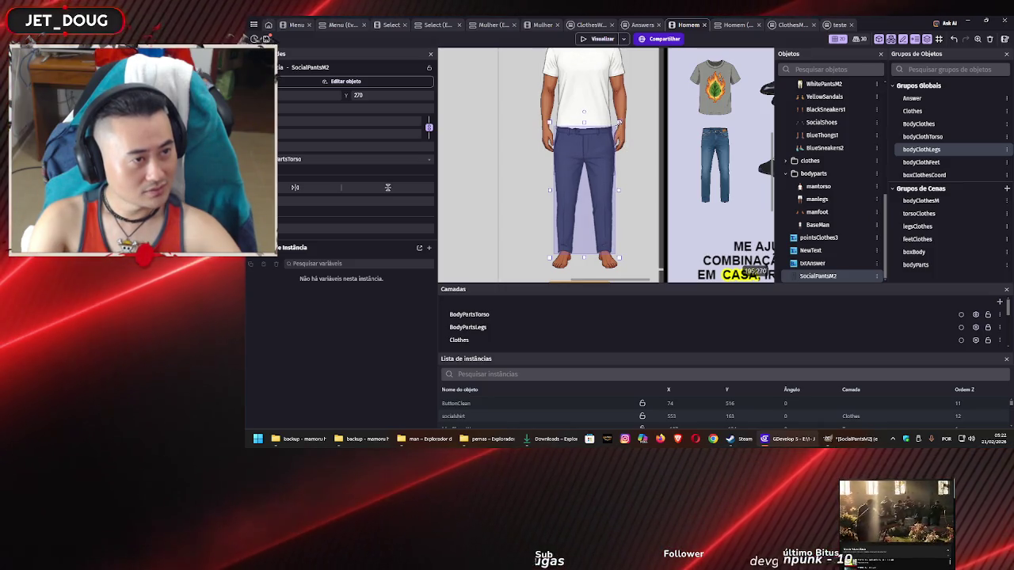
{"action": "left_click", "coordinate": [518, 199]}
{"action": "left_click", "coordinate": [559, 186]}
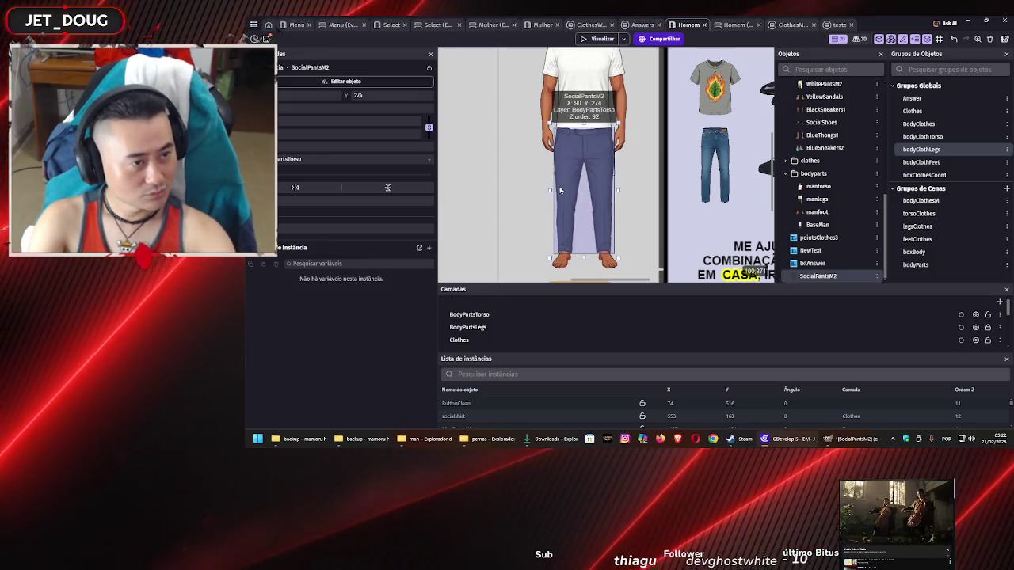
{"action": "left_click", "coordinate": [518, 201]}
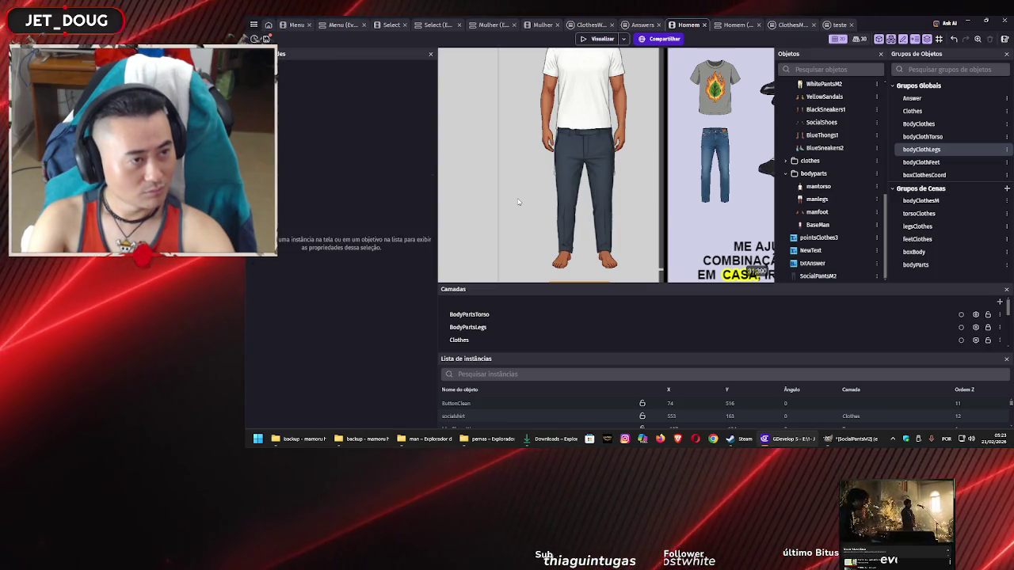
{"action": "left_click", "coordinate": [584, 157]}
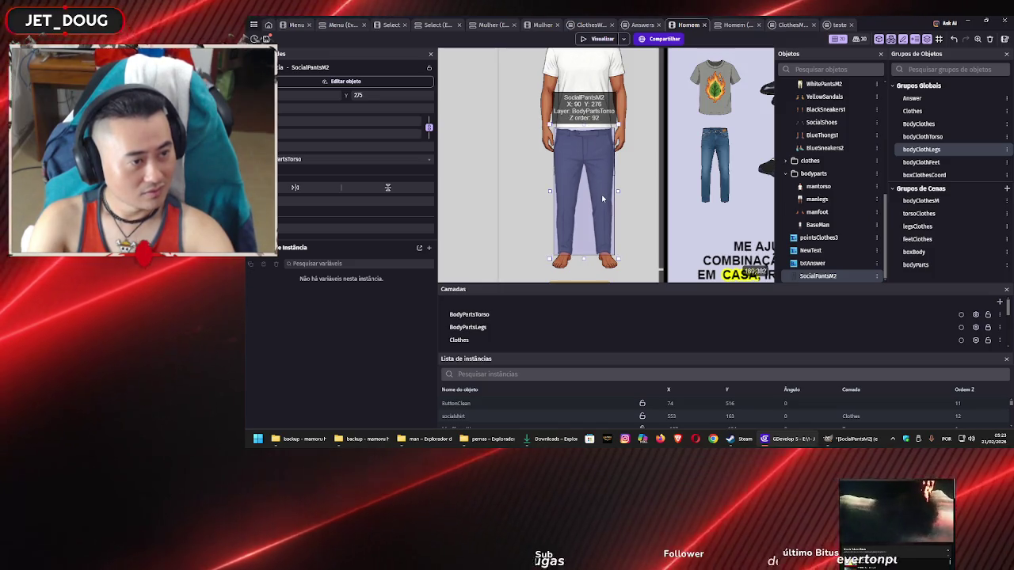
{"action": "key", "text": "Down"}
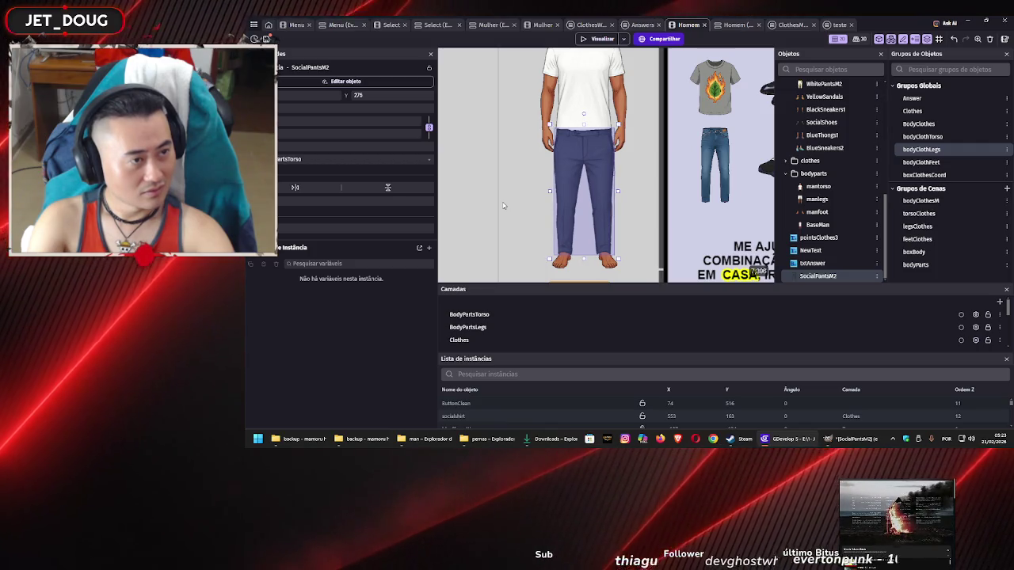
{"action": "left_click", "coordinate": [502, 206]}
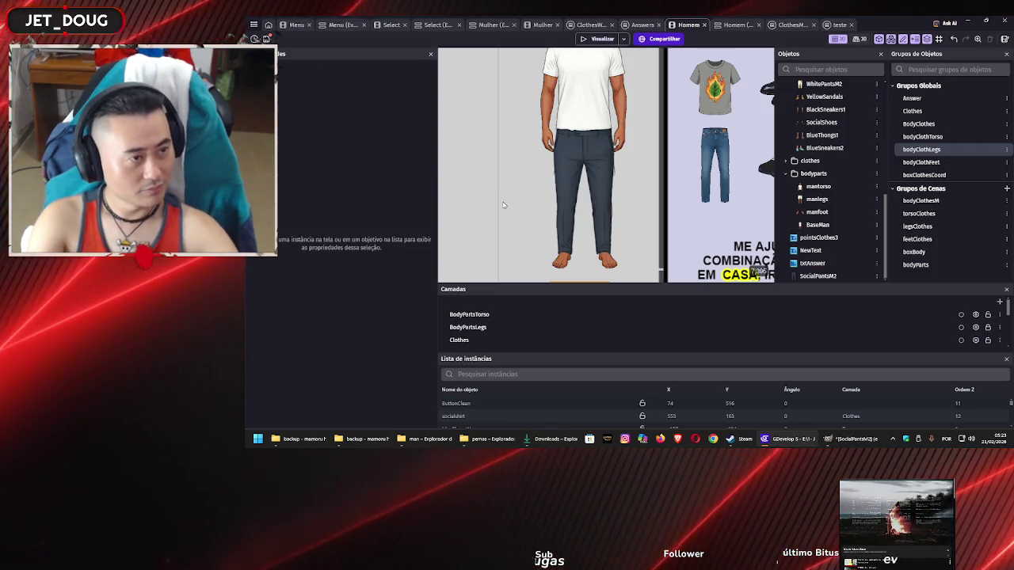
Step: List SocialPantsM2 right below WhitePantsM2 and move its instance to another layer
{"action": "left_click", "coordinate": [599, 190]}
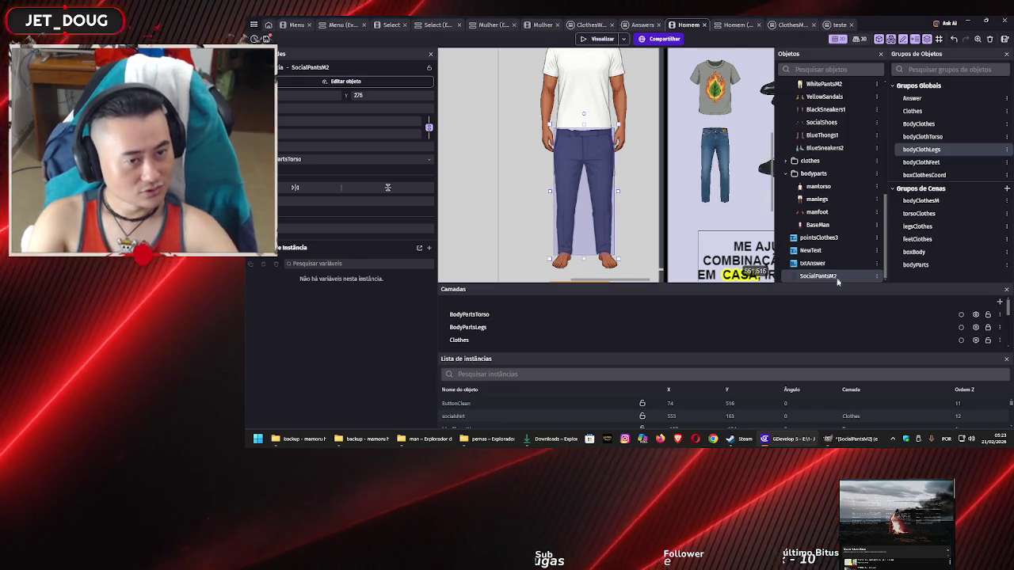
{"action": "left_click_drag", "start_coordinate": [819, 276], "coordinate": [855, 97]}
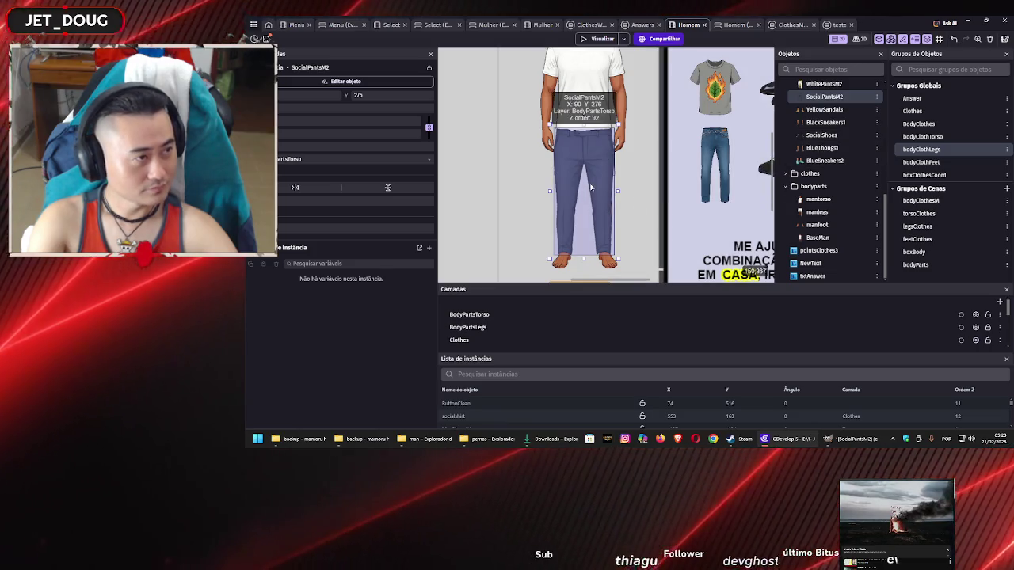
{"action": "left_click", "coordinate": [335, 159]}
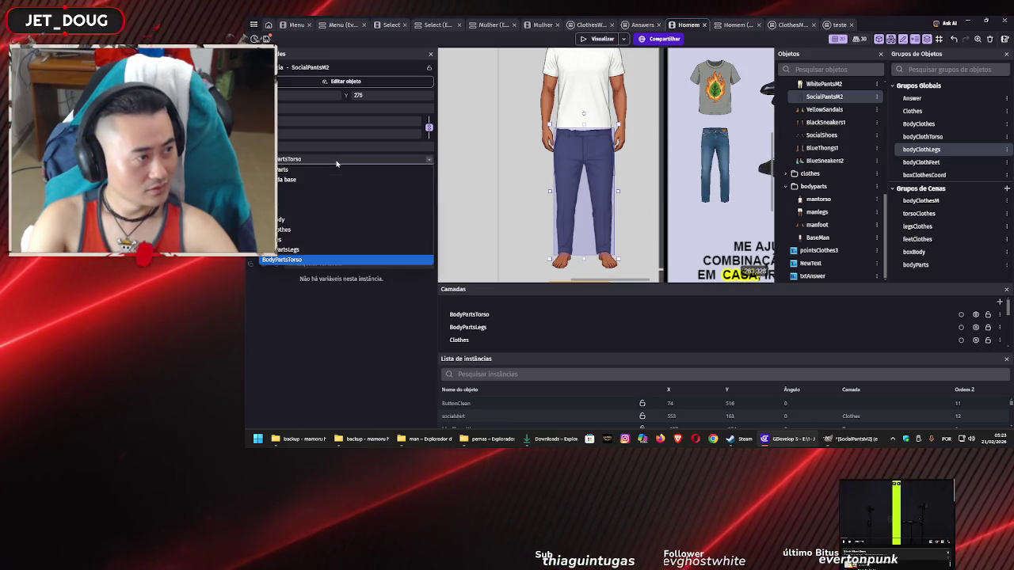
{"action": "left_click", "coordinate": [324, 201]}
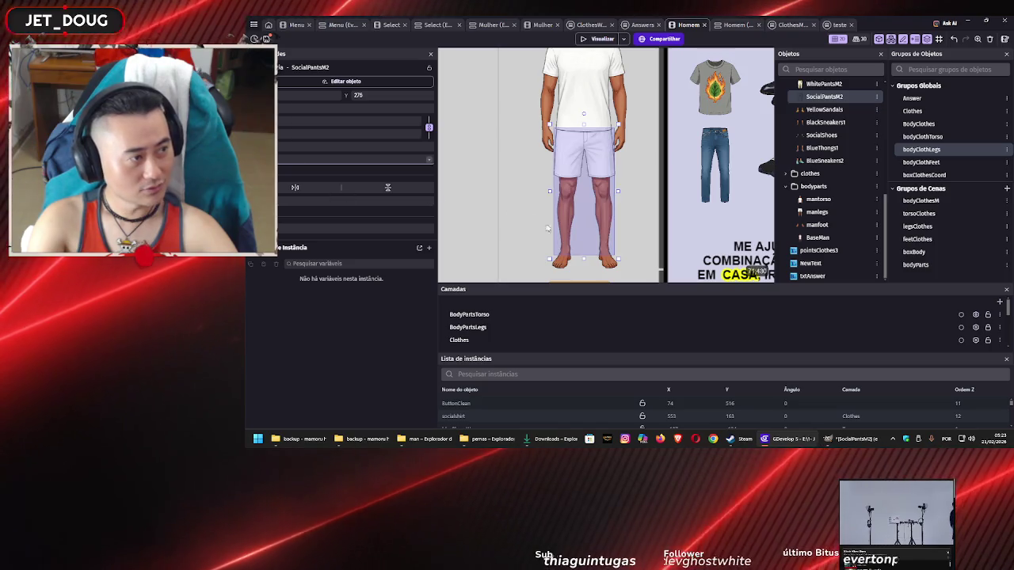
{"action": "double_click", "coordinate": [921, 149]}
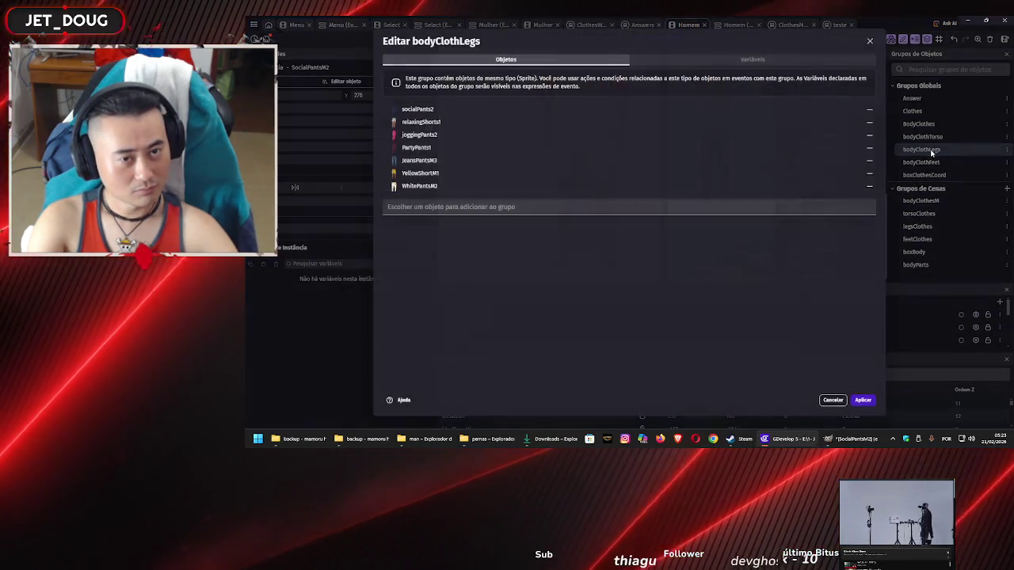
Step: Add SocialPantsM2 to the bodyClothLegs group and apply
{"action": "left_click", "coordinate": [534, 206]}
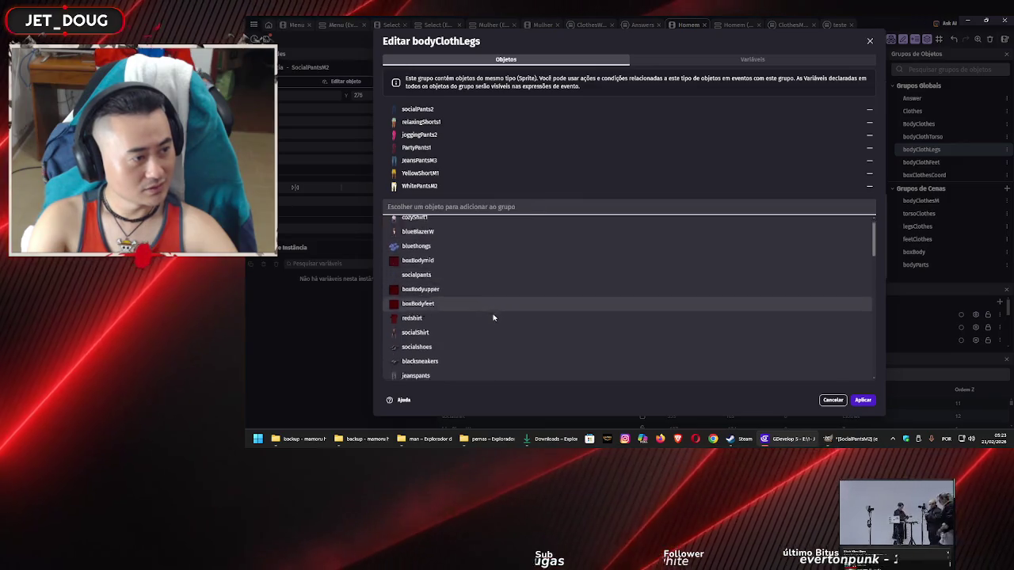
{"action": "scroll", "coordinate": [492, 315], "scroll_direction": "down", "scroll_amount": 10}
{"action": "scroll", "coordinate": [492, 317], "scroll_direction": "down", "scroll_amount": 1}
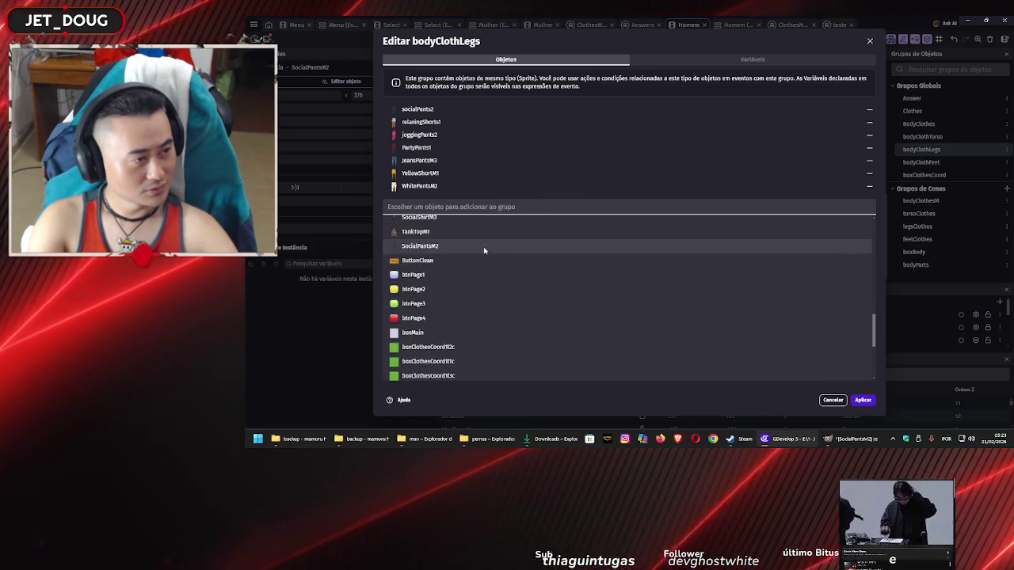
{"action": "left_click", "coordinate": [484, 246]}
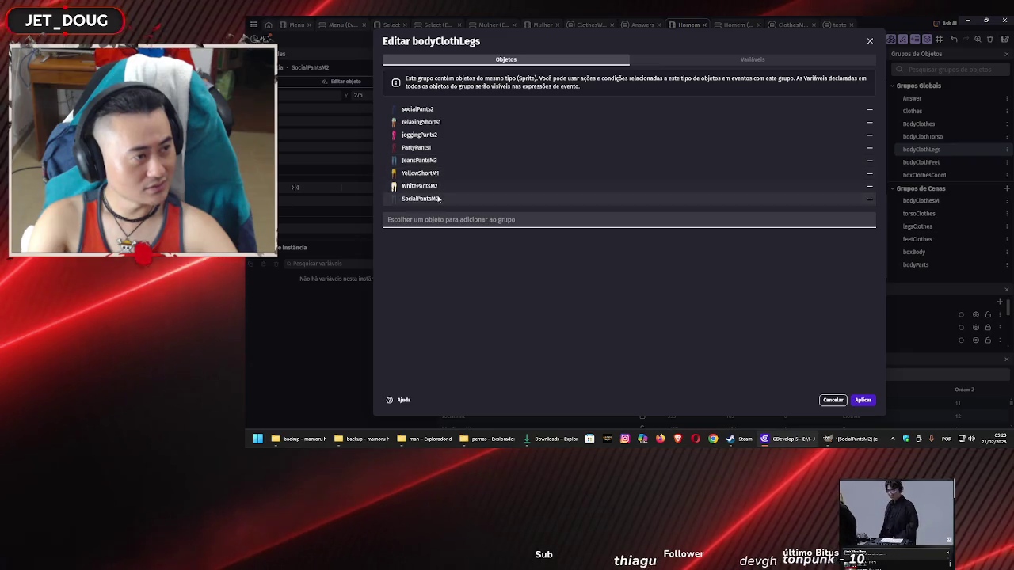
{"action": "left_click", "coordinate": [869, 401]}
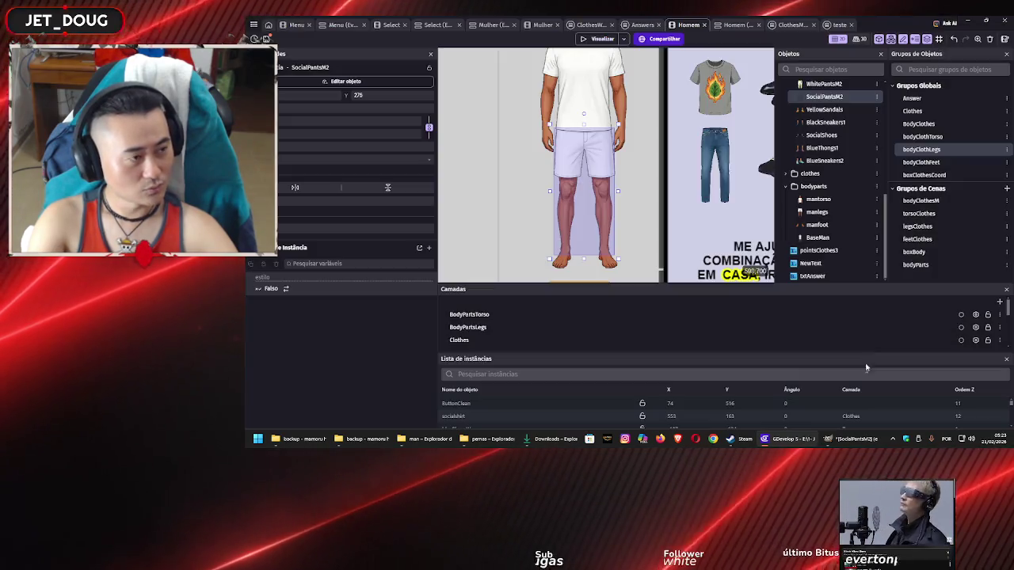
Step: Add SocialPantsM2 to the bodyClothesM group and apply
{"action": "double_click", "coordinate": [920, 201]}
{"action": "left_click", "coordinate": [471, 360]}
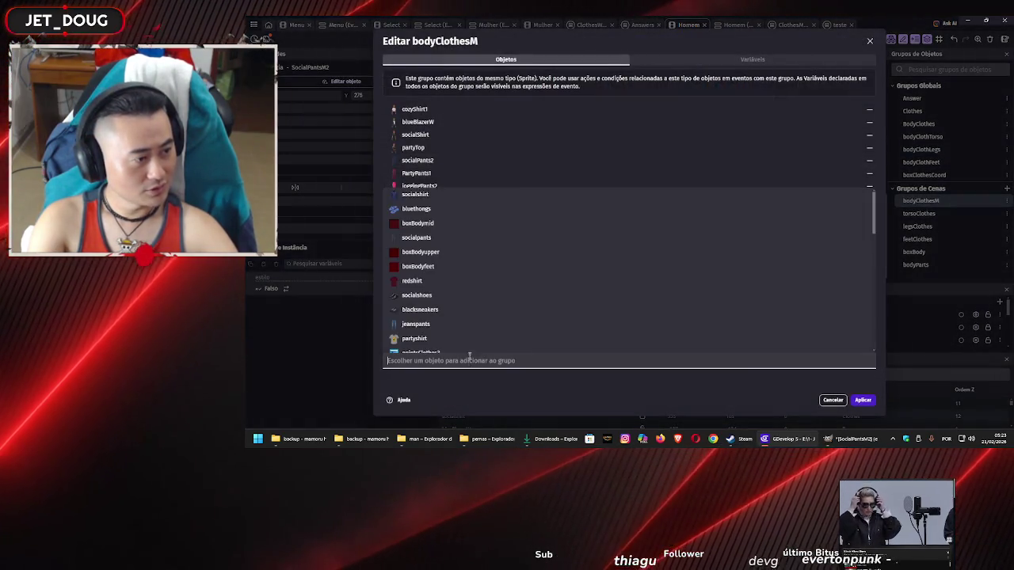
{"action": "scroll", "coordinate": [468, 297], "scroll_direction": "down", "scroll_amount": 5}
{"action": "scroll", "coordinate": [464, 293], "scroll_direction": "up", "scroll_amount": 5}
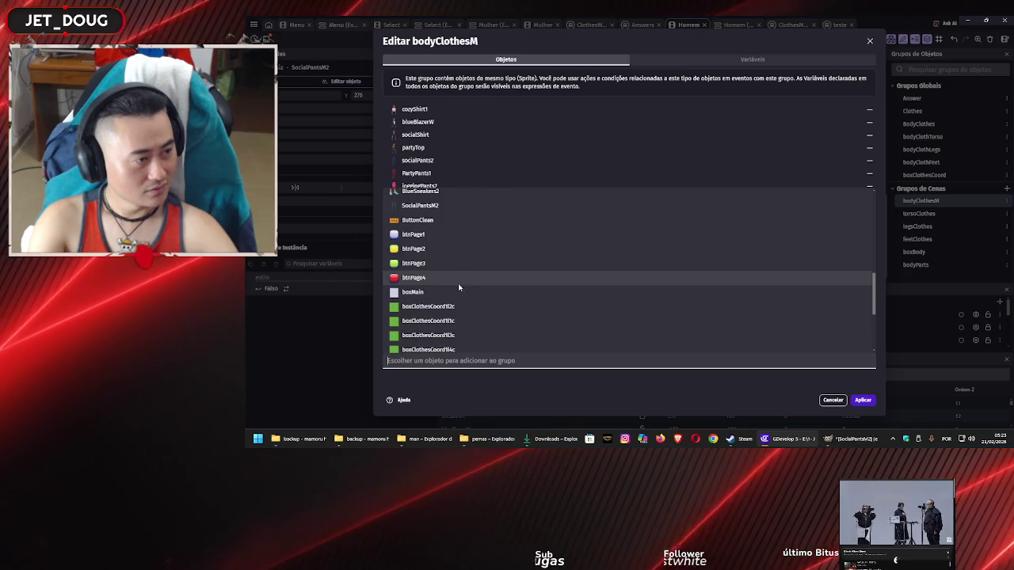
{"action": "left_click", "coordinate": [454, 287]}
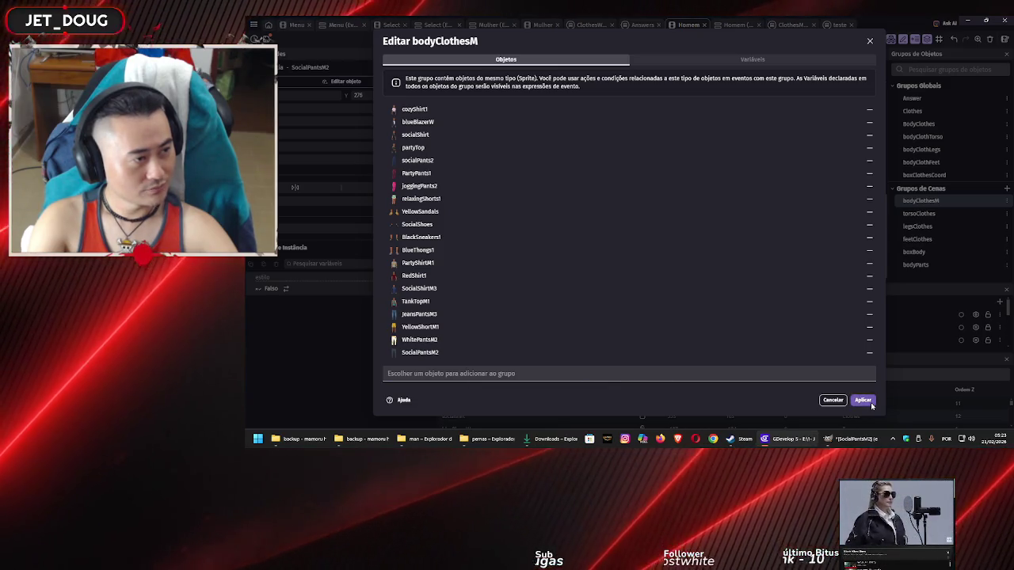
{"action": "left_click", "coordinate": [863, 400]}
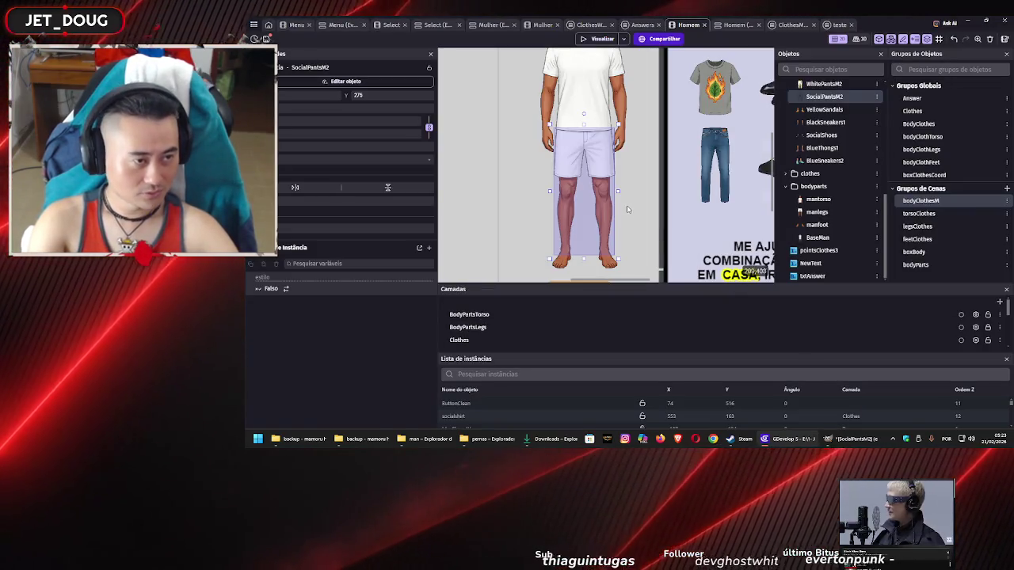
Step: Hide the Legs layer and zoom out to see the whole scene
{"action": "scroll", "coordinate": [803, 317], "scroll_direction": "down", "scroll_amount": 5}
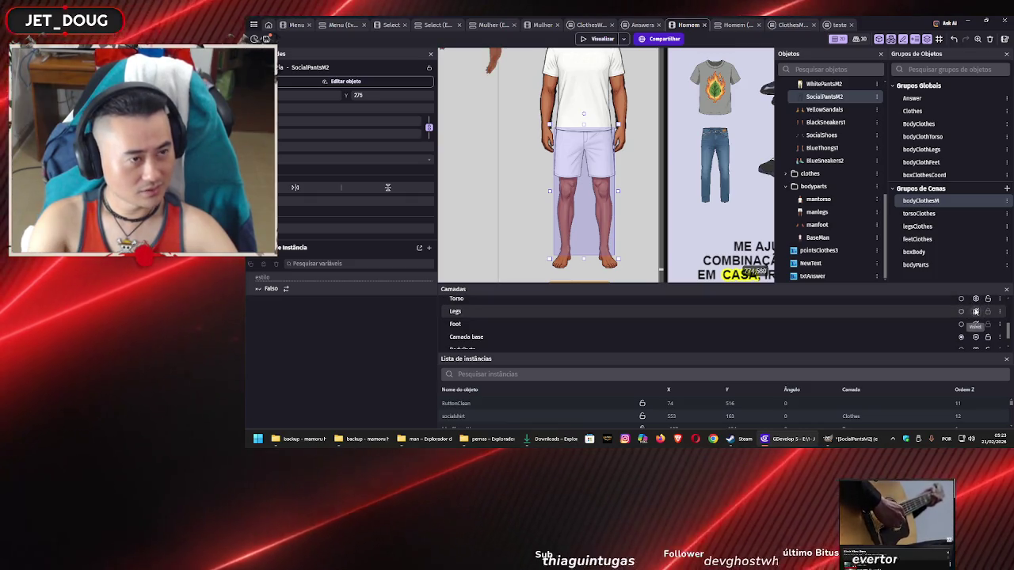
{"action": "left_click", "coordinate": [975, 311]}
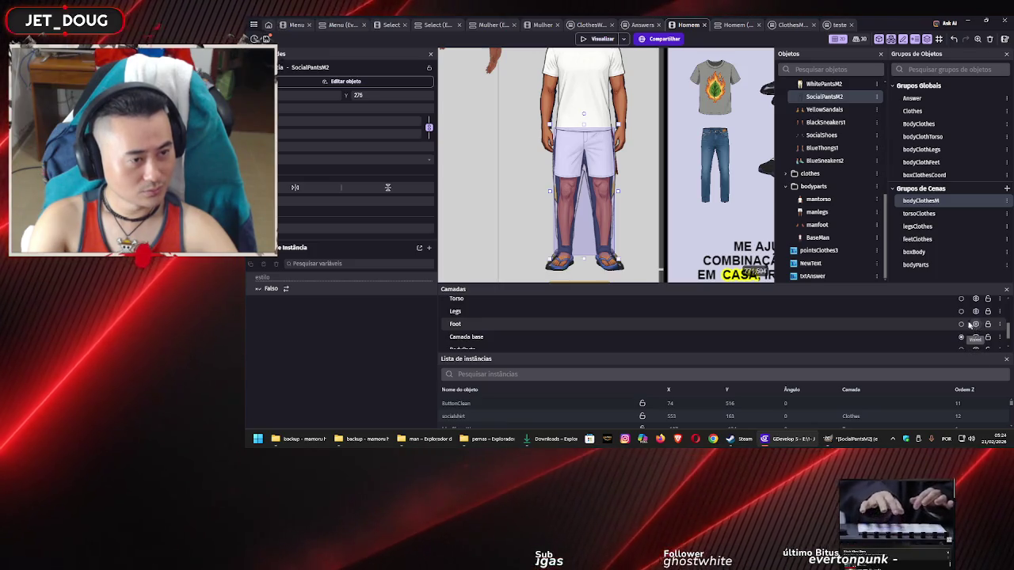
{"action": "scroll", "coordinate": [564, 202], "scroll_direction": "down", "scroll_amount": 5}
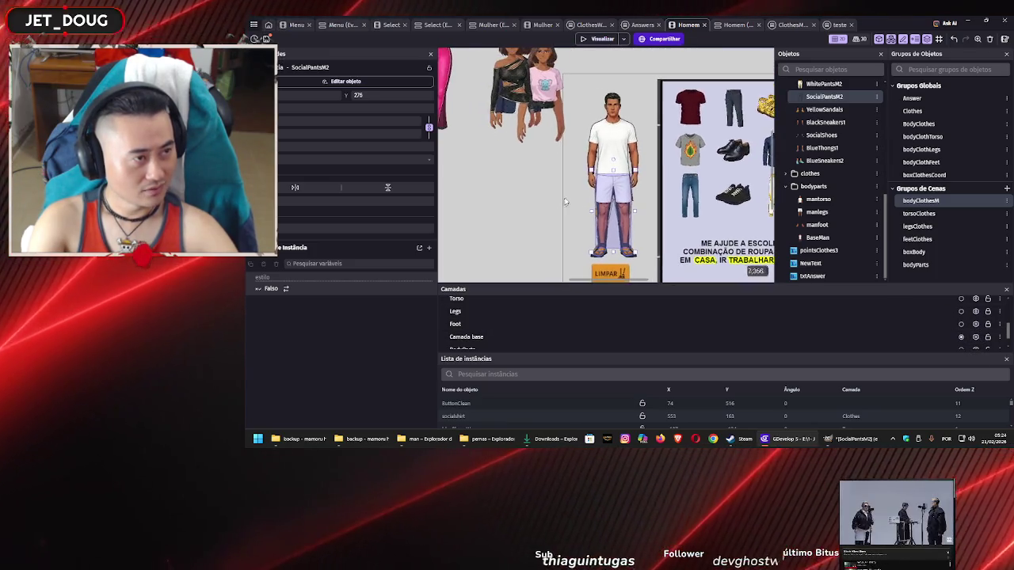
{"action": "scroll", "coordinate": [565, 202], "scroll_direction": "down", "scroll_amount": 3}
Step: Select the two women figures and drag them left onto the loose pants
{"action": "left_click", "coordinate": [564, 191]}
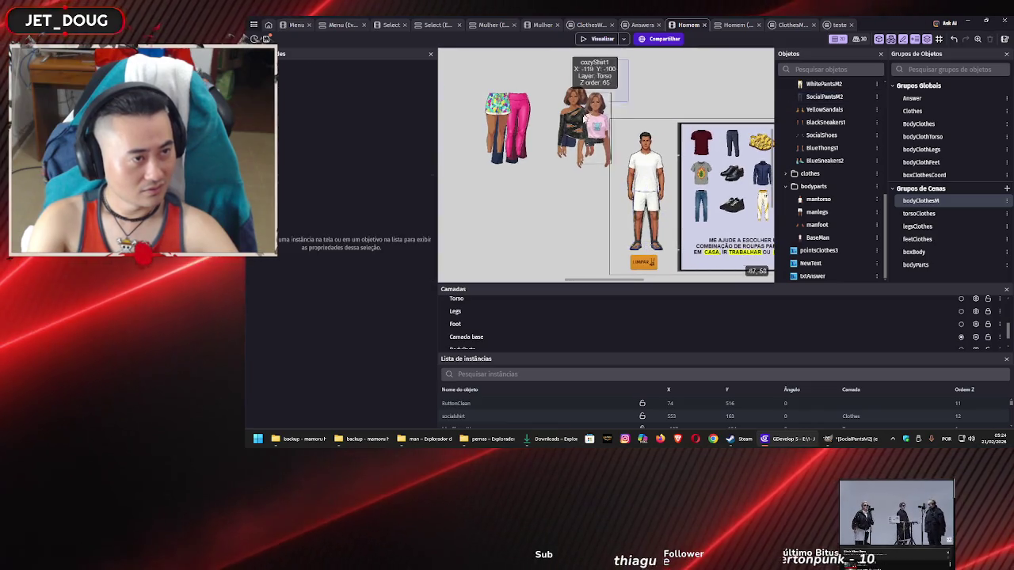
{"action": "left_click_drag", "start_coordinate": [573, 101], "coordinate": [540, 186]}
{"action": "left_click_drag", "start_coordinate": [470, 184], "coordinate": [554, 182]}
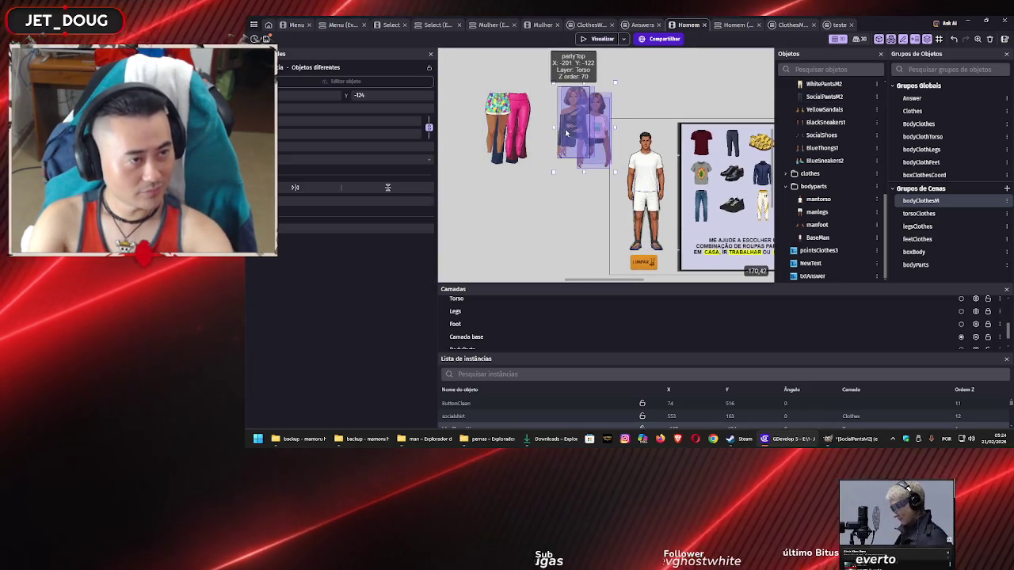
{"action": "left_click_drag", "start_coordinate": [574, 133], "coordinate": [508, 139]}
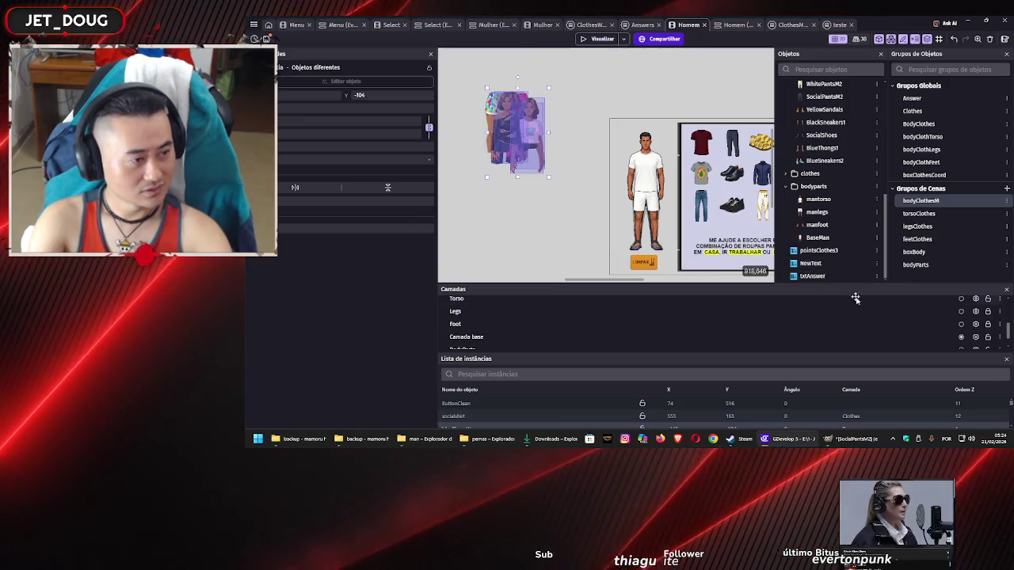
Step: Delete the two women figures from the scene
{"action": "left_click", "coordinate": [986, 325]}
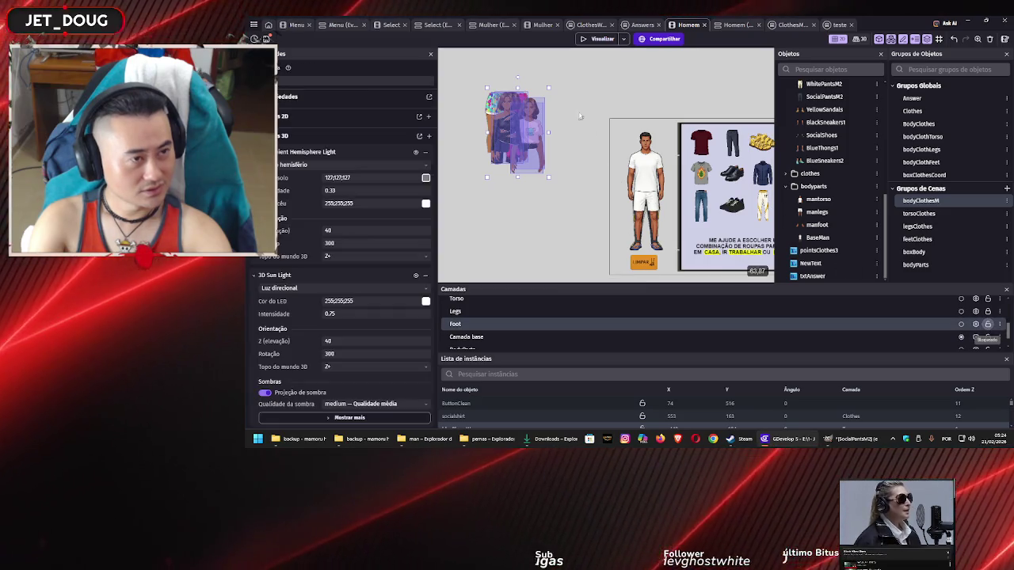
{"action": "left_click", "coordinate": [570, 81]}
{"action": "left_click_drag", "start_coordinate": [570, 70], "coordinate": [457, 200]}
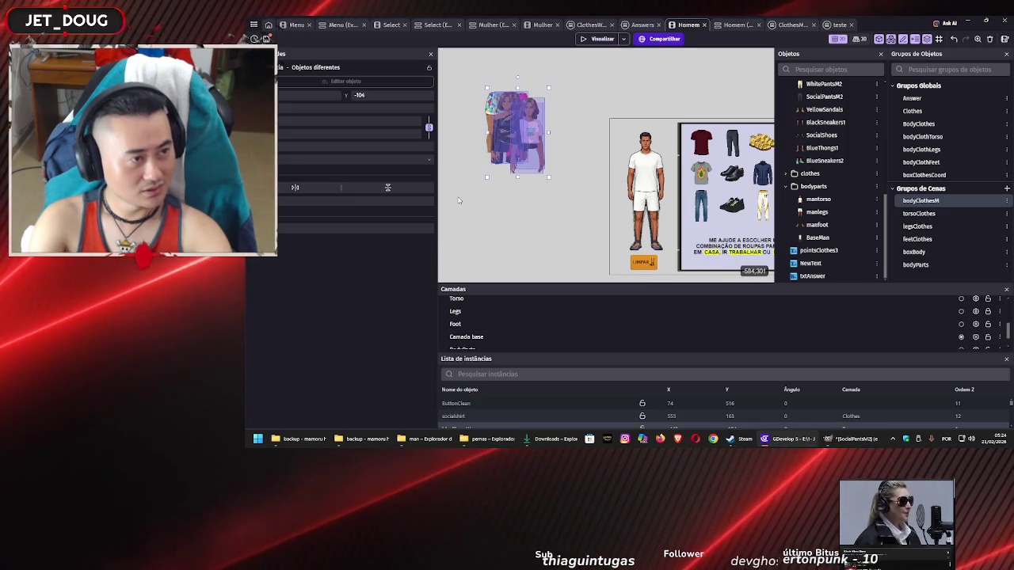
{"action": "key", "text": "Delete"}
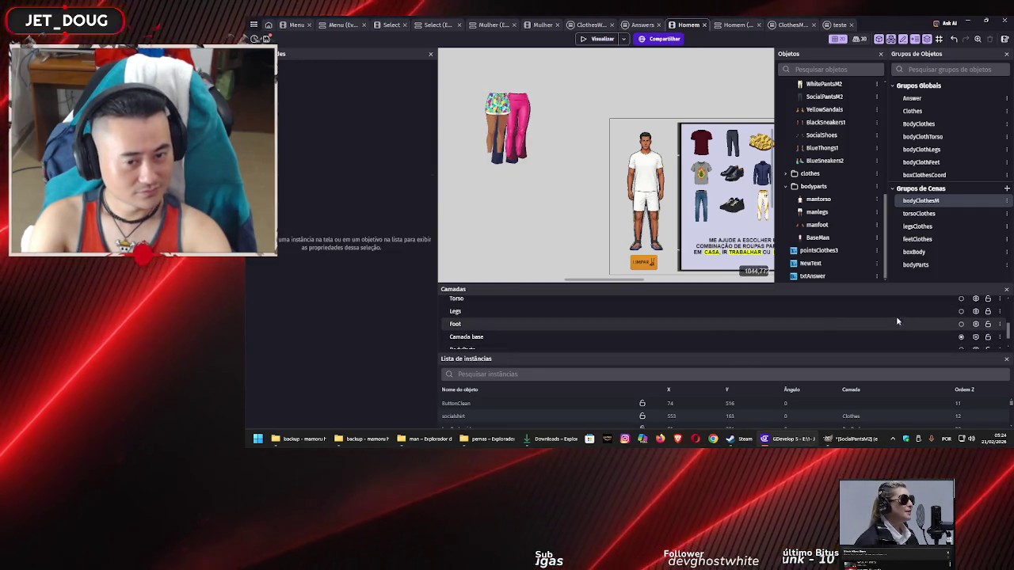
Step: Delete the leftover pants lying outside the game frame
{"action": "left_click", "coordinate": [881, 325]}
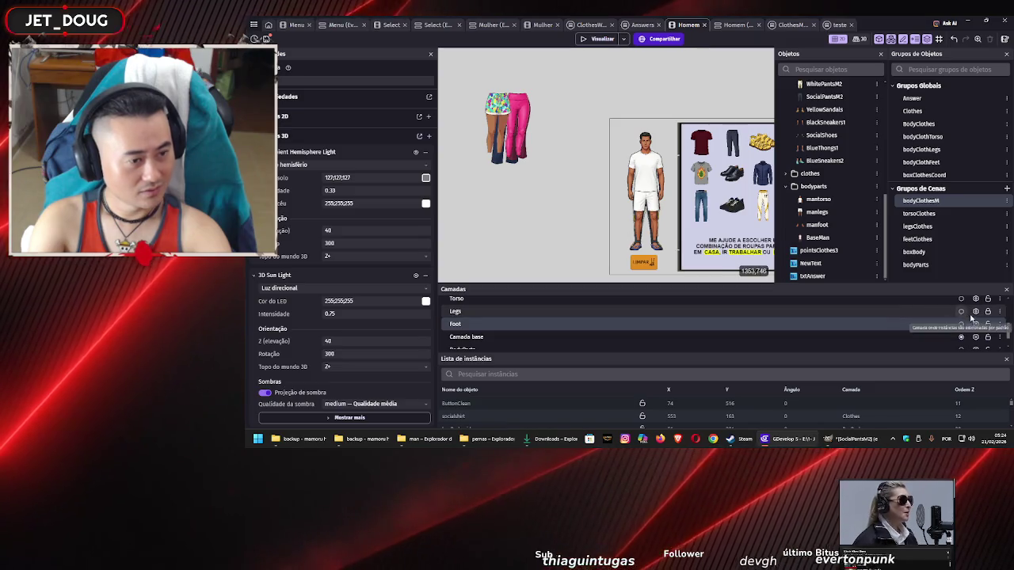
{"action": "mouse_move", "coordinate": [545, 58]}
{"action": "left_mouse_down"}
{"action": "mouse_move", "coordinate": [447, 202]}
{"action": "mouse_move", "coordinate": [455, 197]}
{"action": "left_mouse_up"}
{"action": "key", "text": "Delete"}
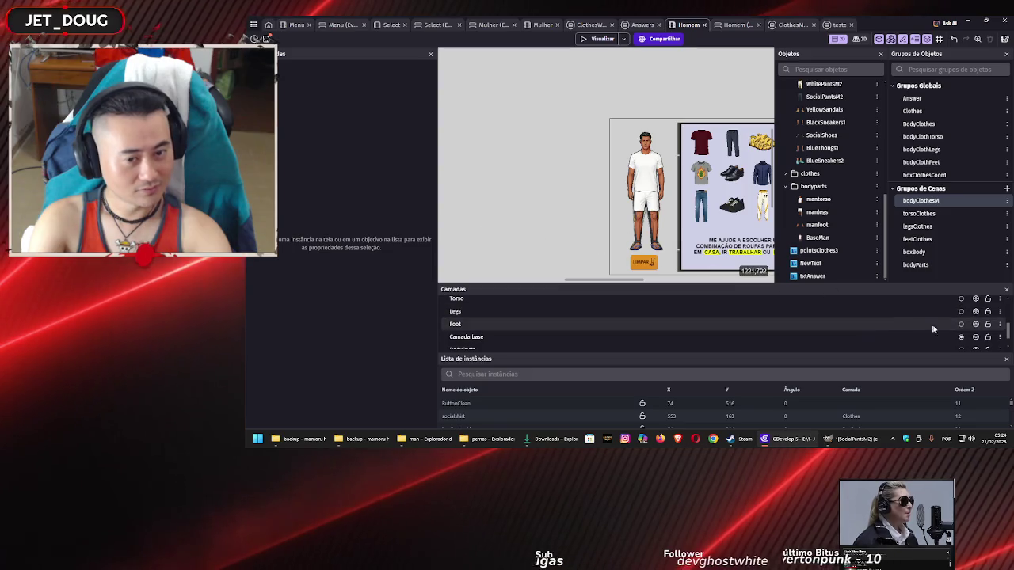
{"action": "scroll", "coordinate": [988, 329], "scroll_direction": "down", "scroll_amount": 2}
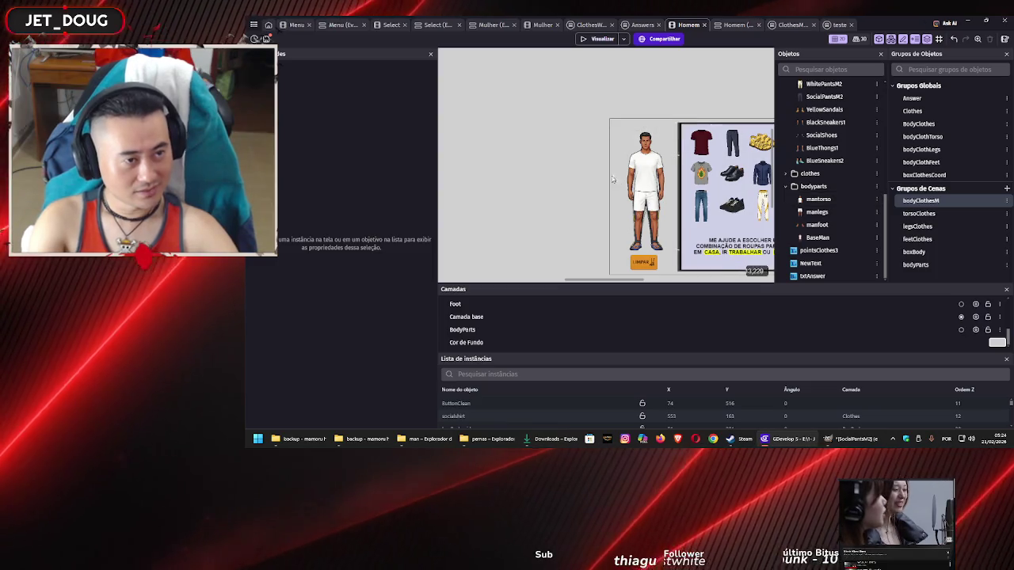
{"action": "left_click_drag", "start_coordinate": [603, 166], "coordinate": [503, 147]}
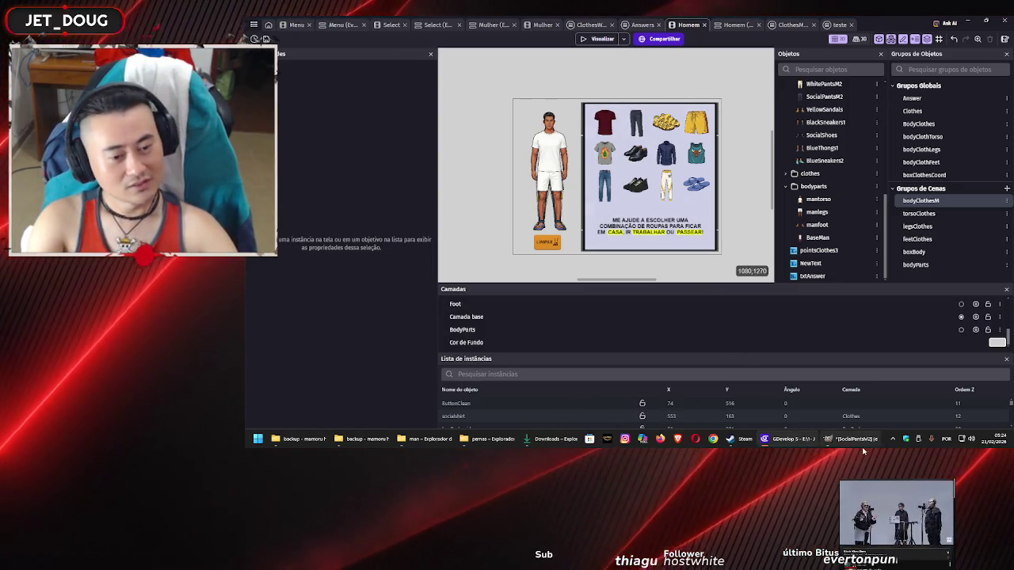
{"action": "mouse_move", "coordinate": [855, 440]}
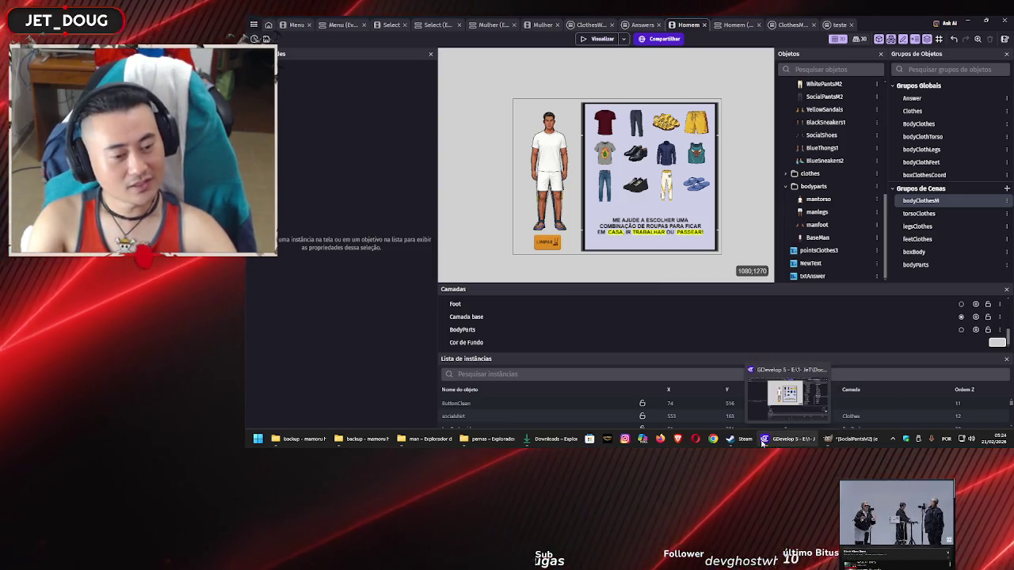
{"action": "mouse_move", "coordinate": [737, 450]}
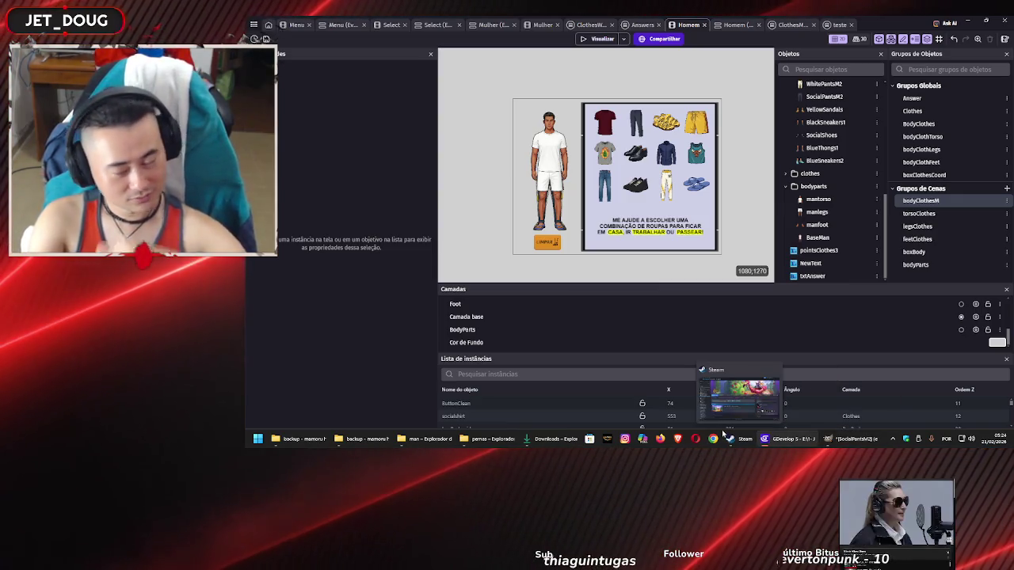